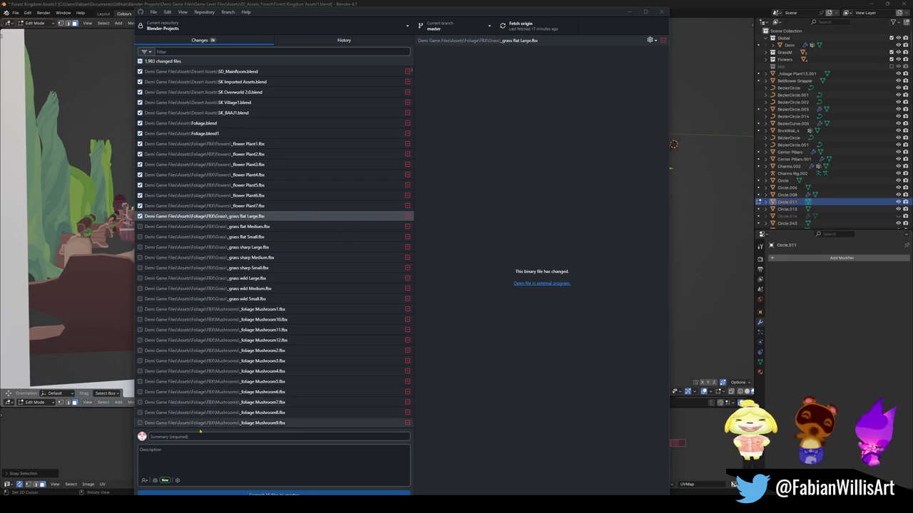
Dock the GitHub Desktop window on the left half of the screen, leaving Blender visible beside it
mouse_move(521, 15)
mouse_down()
mouse_move(450, 103)
mouse_move(453, 68)
mouse_up()
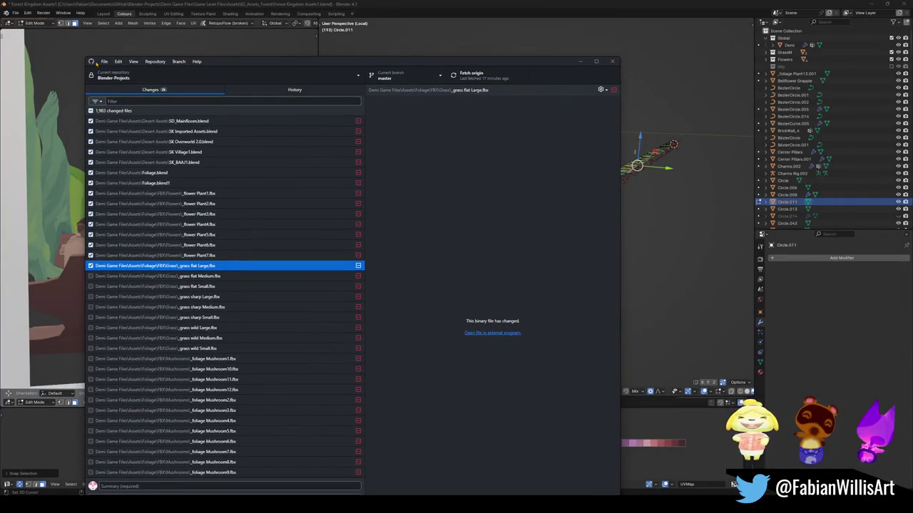
double_click(332, 62)
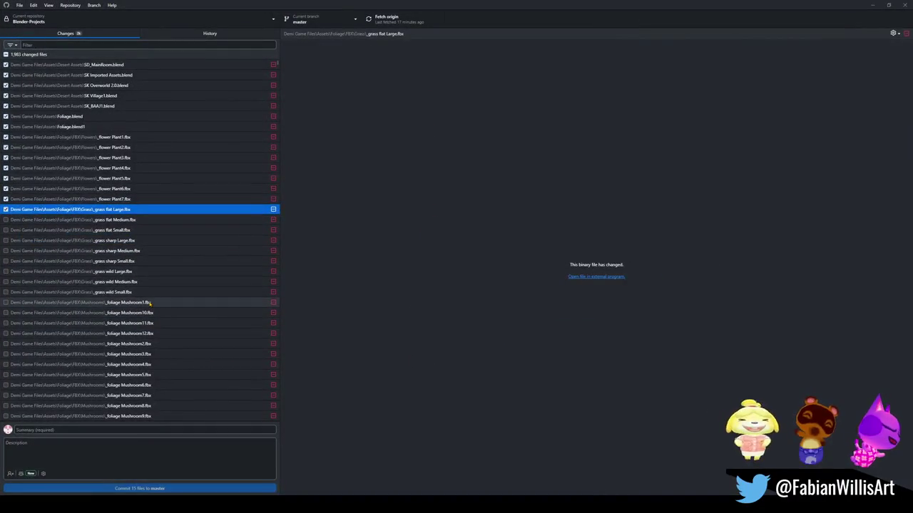
drag(107, 14, 2, 93)
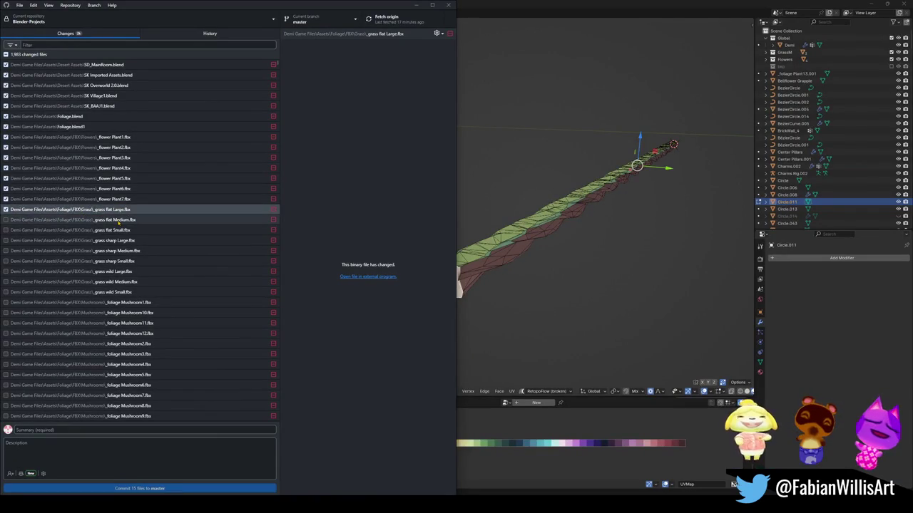
Enter 'bo2' as the summary and commit the 15 ticked files to master
click(91, 430)
text(bo2)
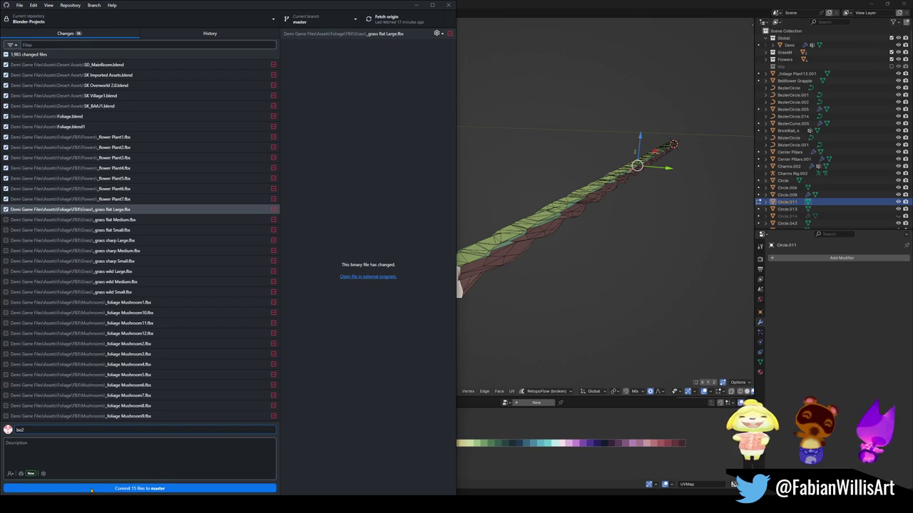
click(92, 489)
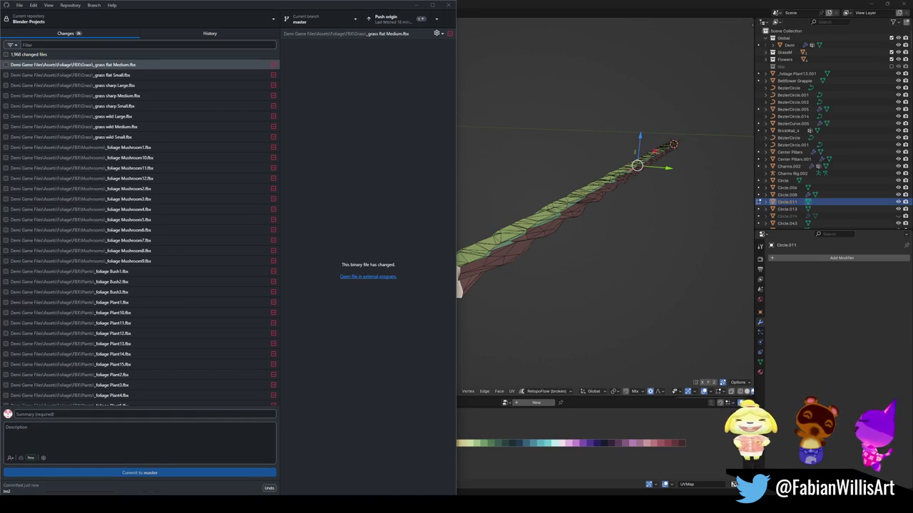
Push the bo2 commit to origin and tick _grass flat Medium.fbx
click(386, 19)
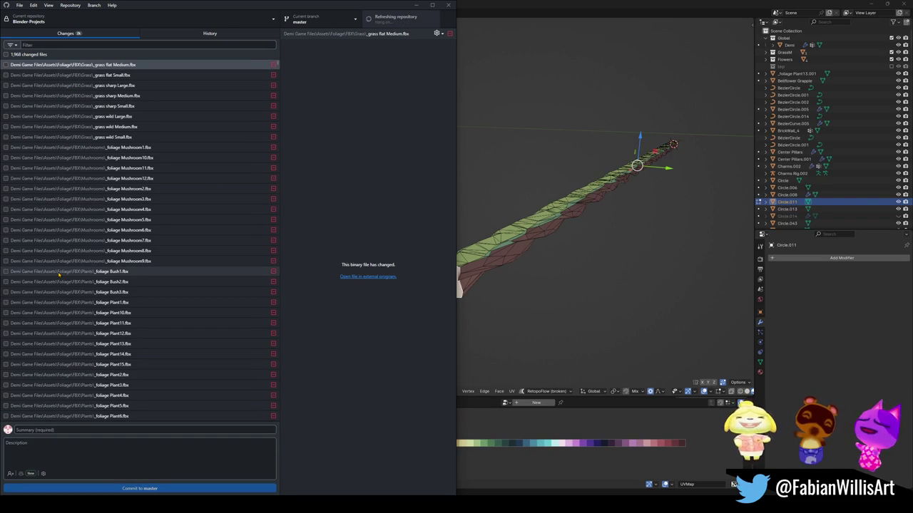
click(6, 65)
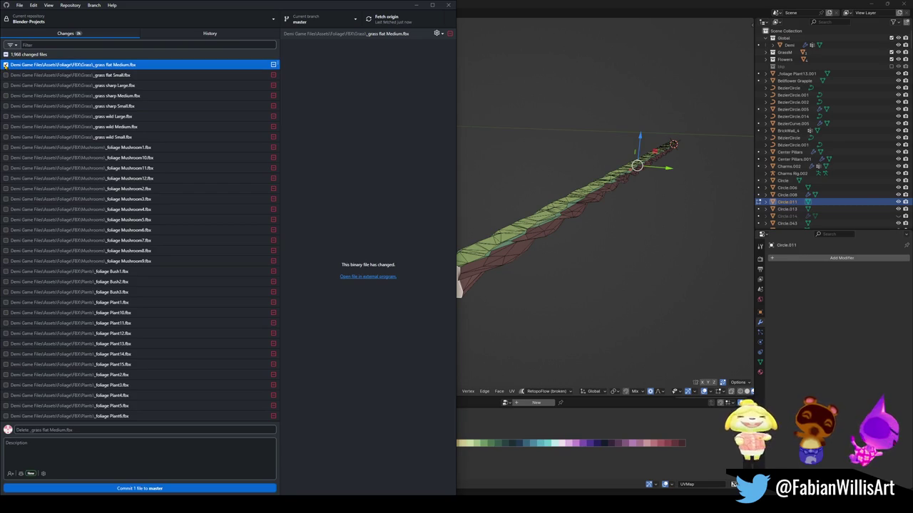
click(53, 221)
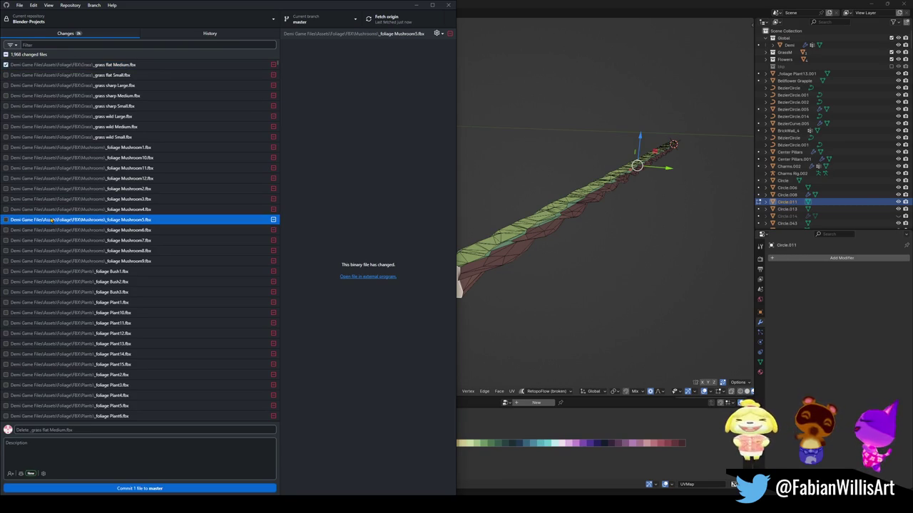
Include the 23 files from _grass flat Medium.fbx to _foliage Bush3.fbx in the next commit
click(43, 65)
shift+click(50, 293)
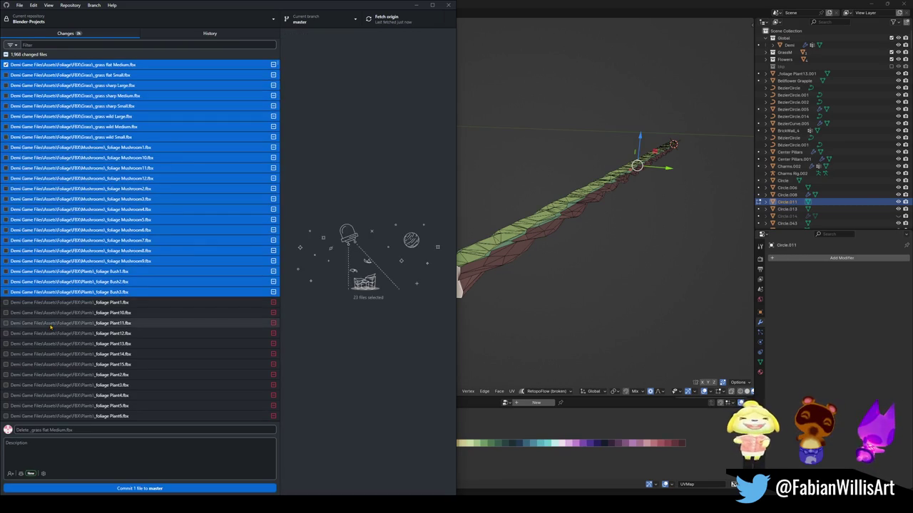
right_click(57, 293)
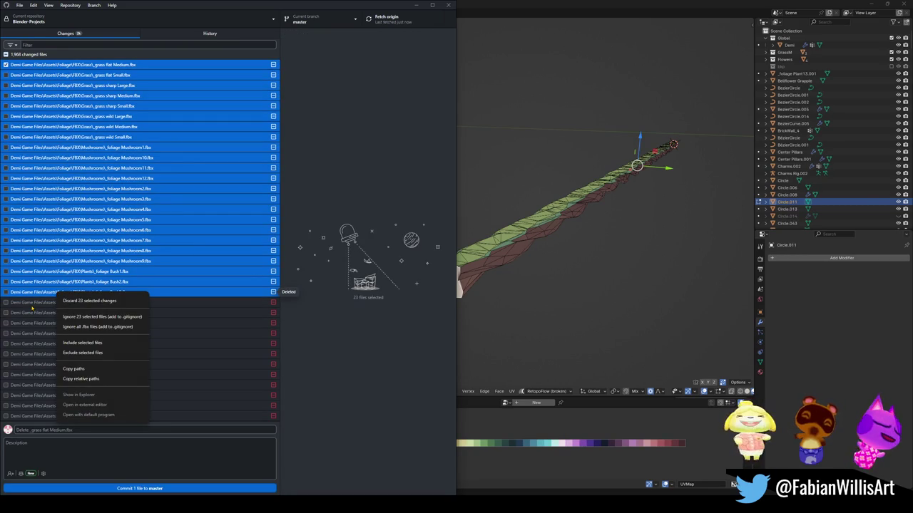
click(92, 345)
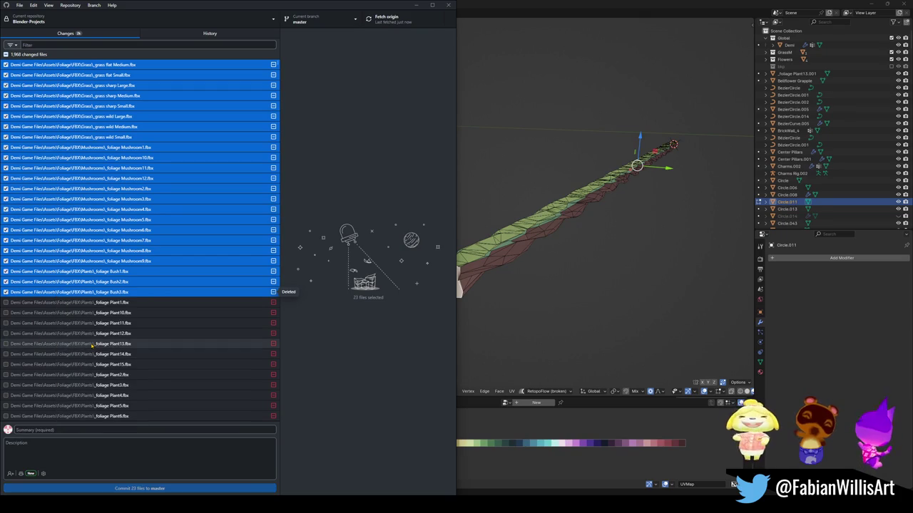
click(64, 303)
scroll(68, 306, down, 5)
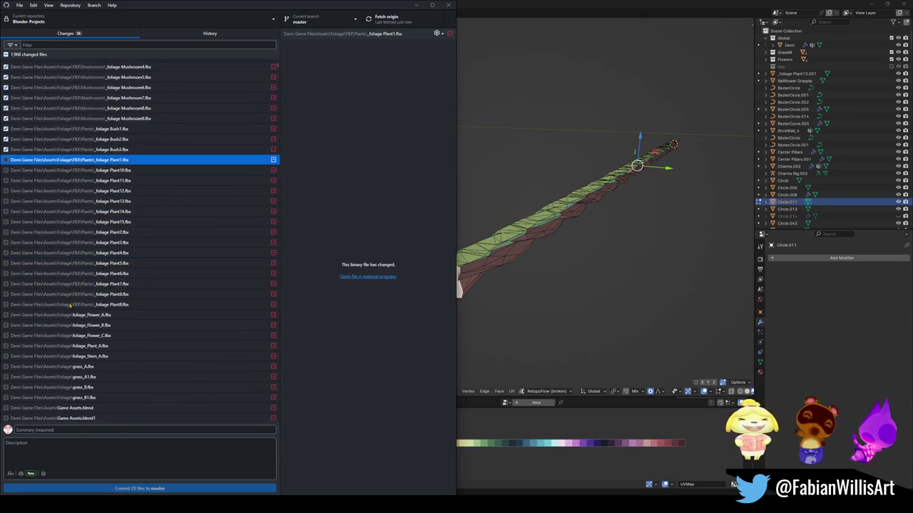
Include the 319 SwampKingdom jpg images and commit all 342 files to master as 'bo3'
scroll(71, 307, down, 10)
scroll(74, 307, down, 10)
scroll(76, 309, down, 10)
scroll(77, 308, down, 10)
scroll(78, 308, down, 10)
scroll(81, 307, down, 10)
scroll(84, 306, down, 2)
shift+click(84, 309)
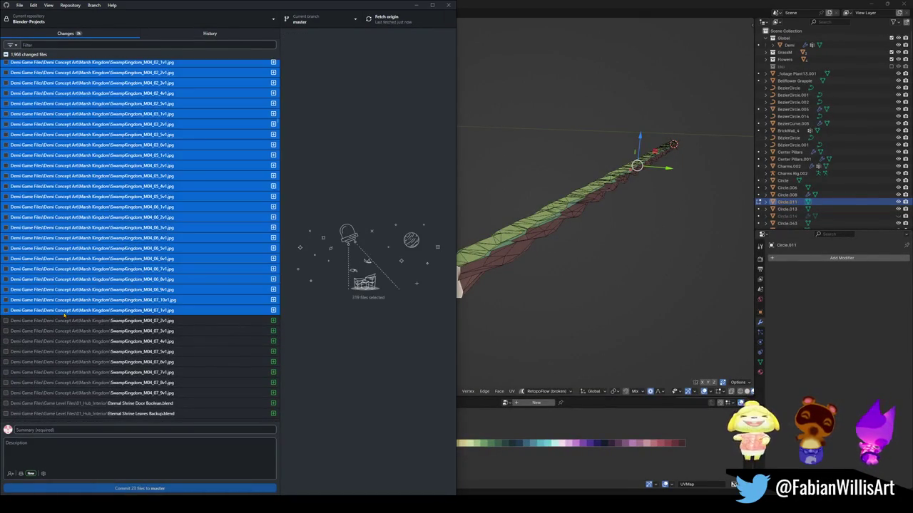
right_click(64, 315)
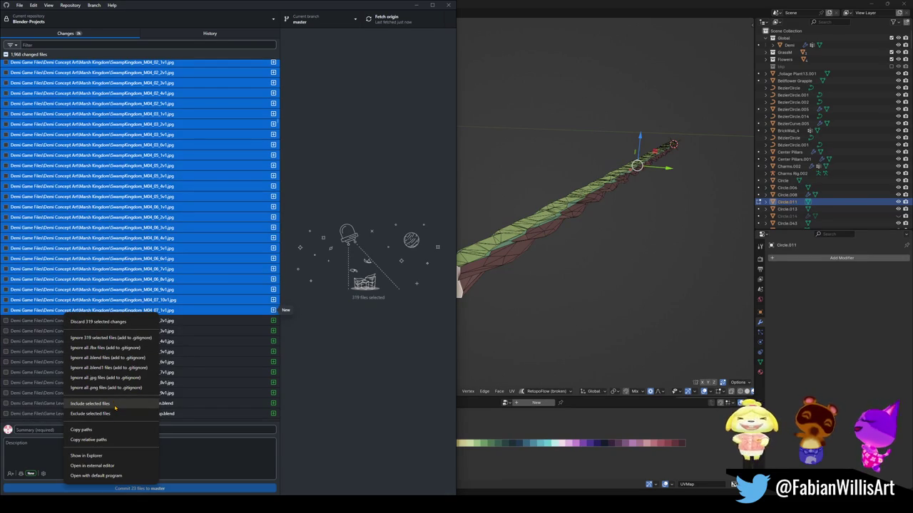
click(90, 404)
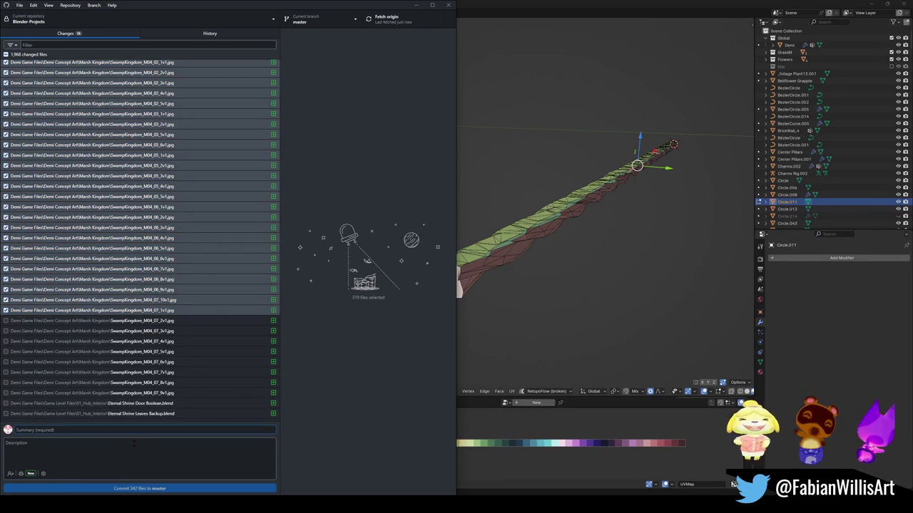
text(bo3)
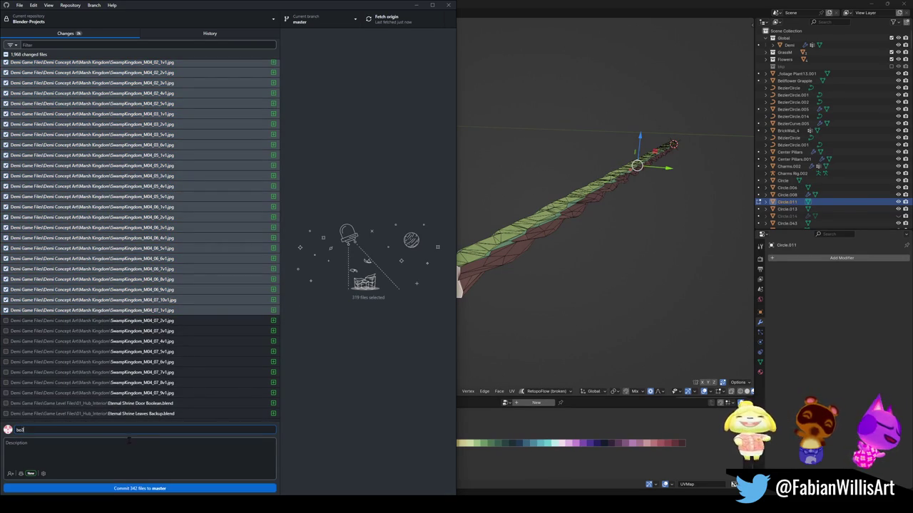
click(122, 489)
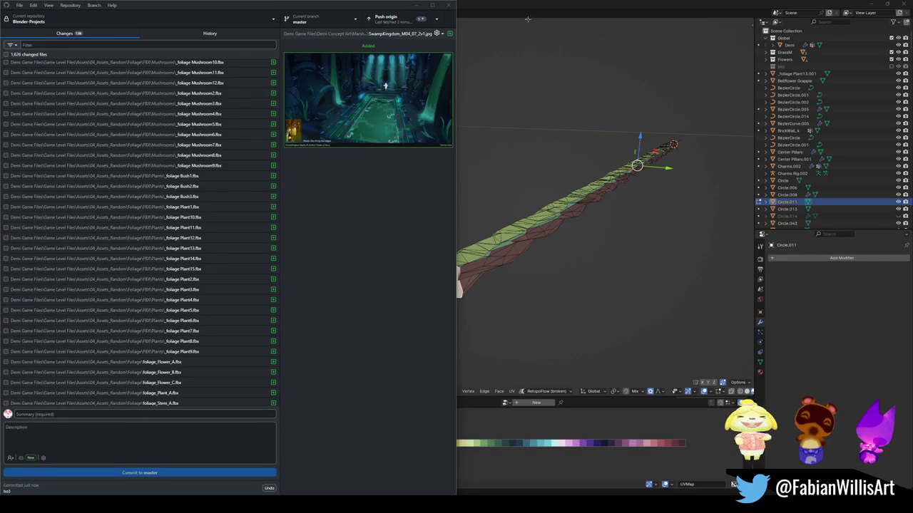
Push the bo3 commit to origin
click(388, 19)
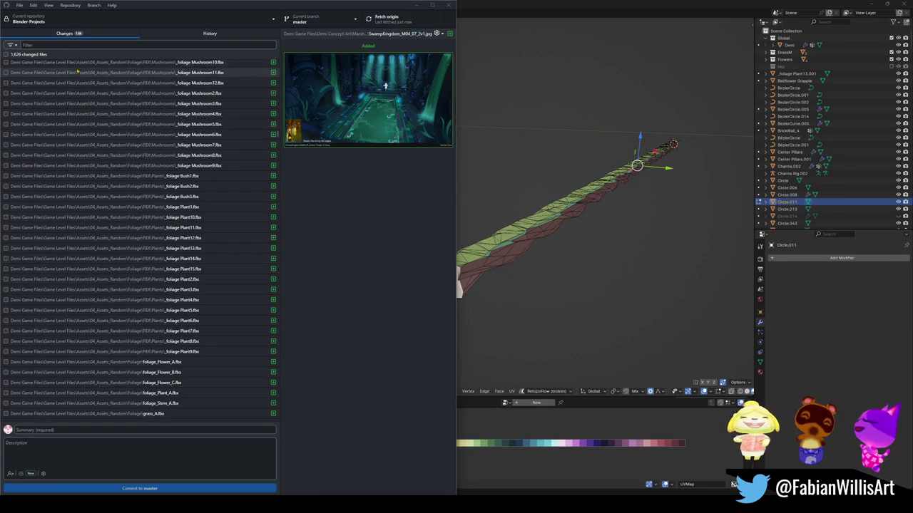
Scroll up the list of 1,626 changed files on master
scroll(73, 75, up, 3)
Include the 384 files from Oscar Reference Assets.blend to SM_Env_Bush_03.fbx and commit them as 'bo4'
scroll(73, 76, down, 5)
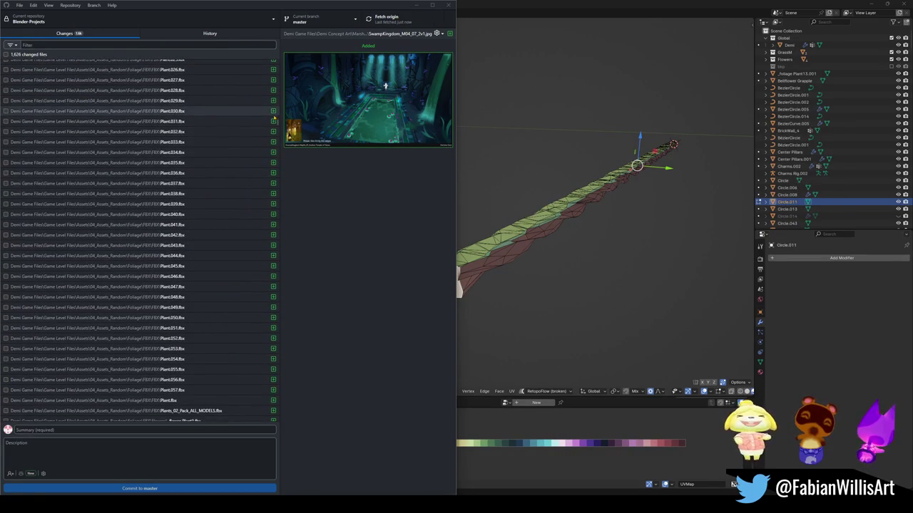
scroll(53, 281, down, 5)
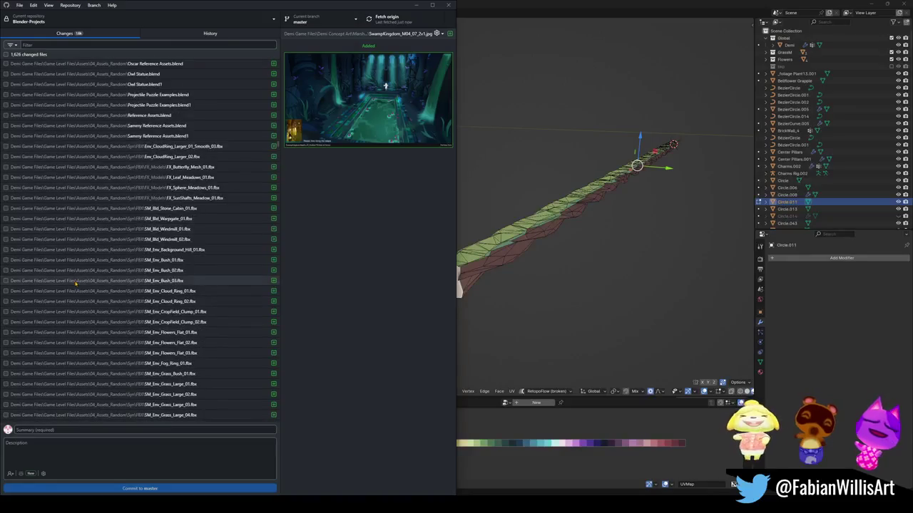
shift+click(53, 280)
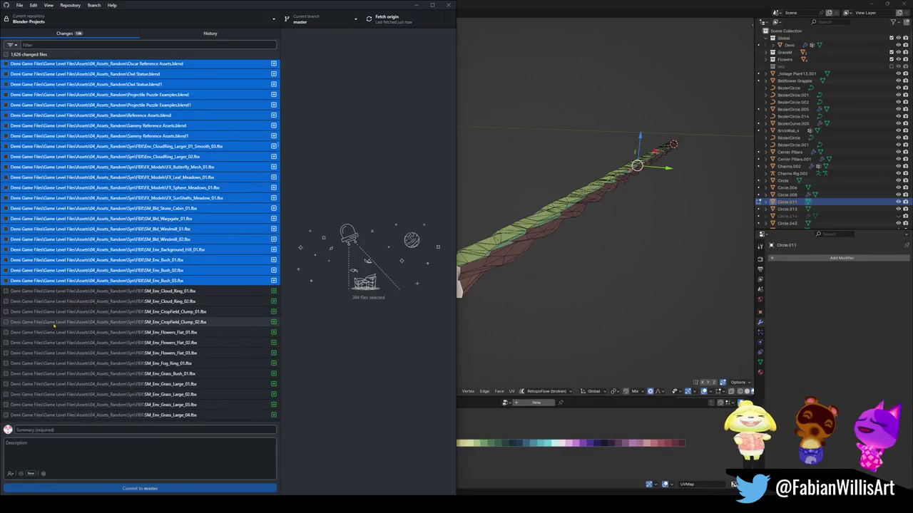
right_click(71, 284)
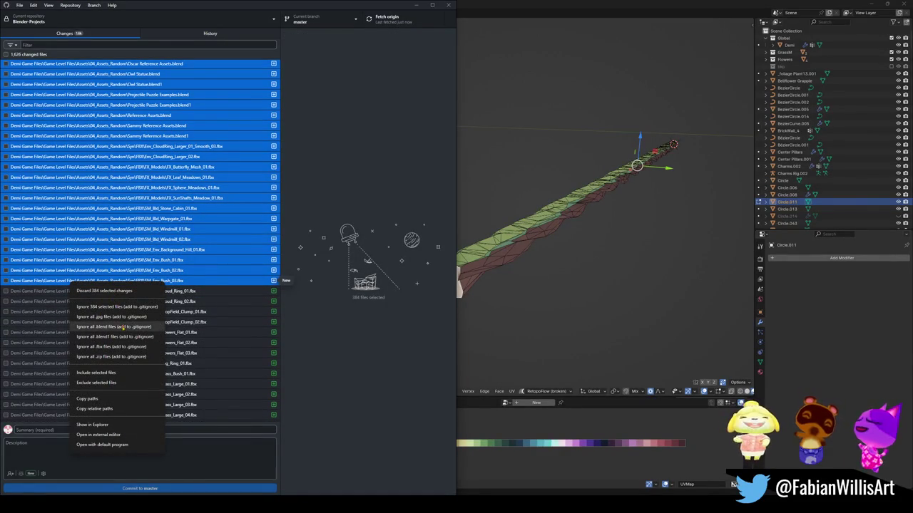
click(126, 373)
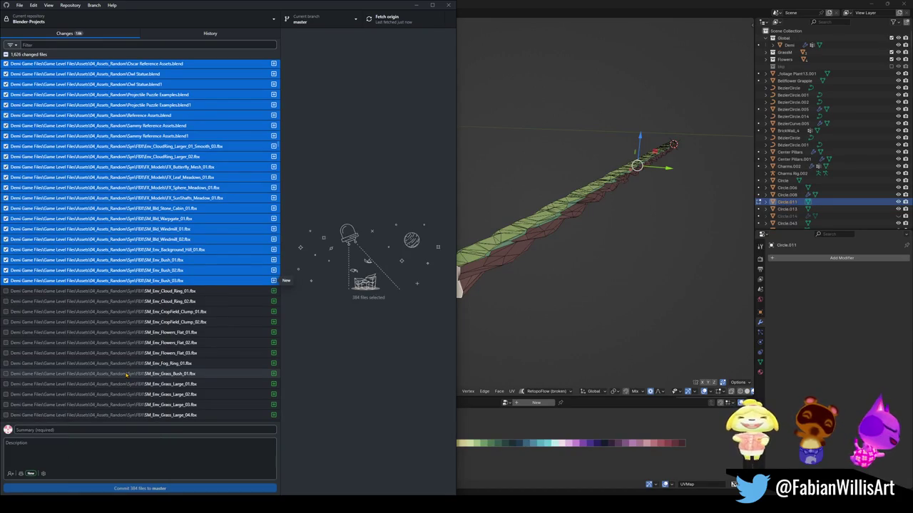
click(96, 431)
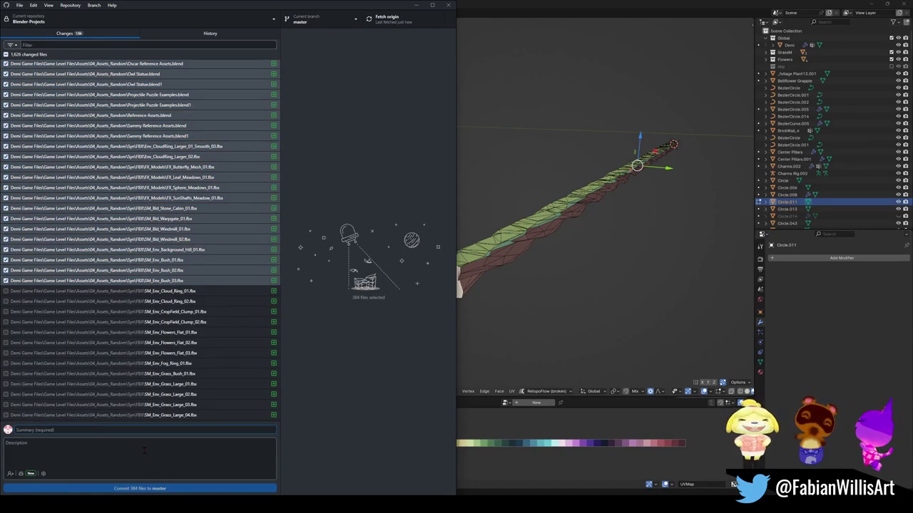
text(bo)
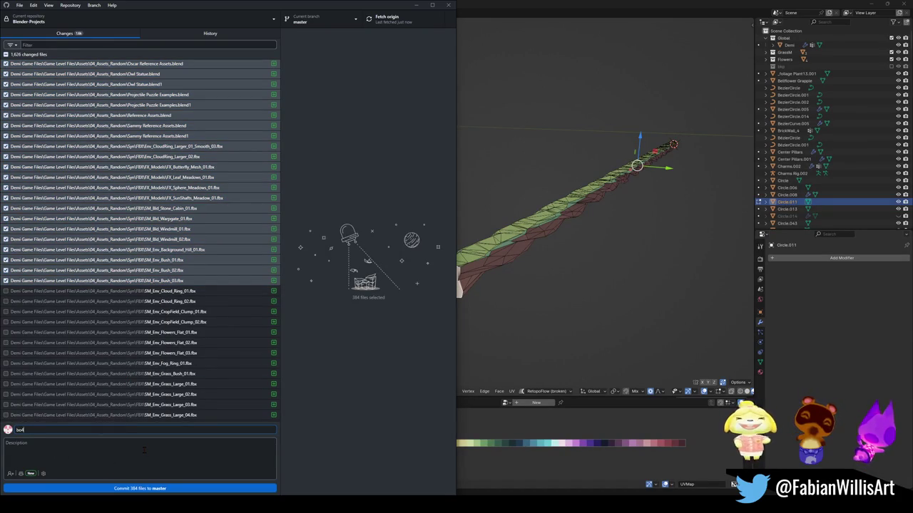
click(144, 489)
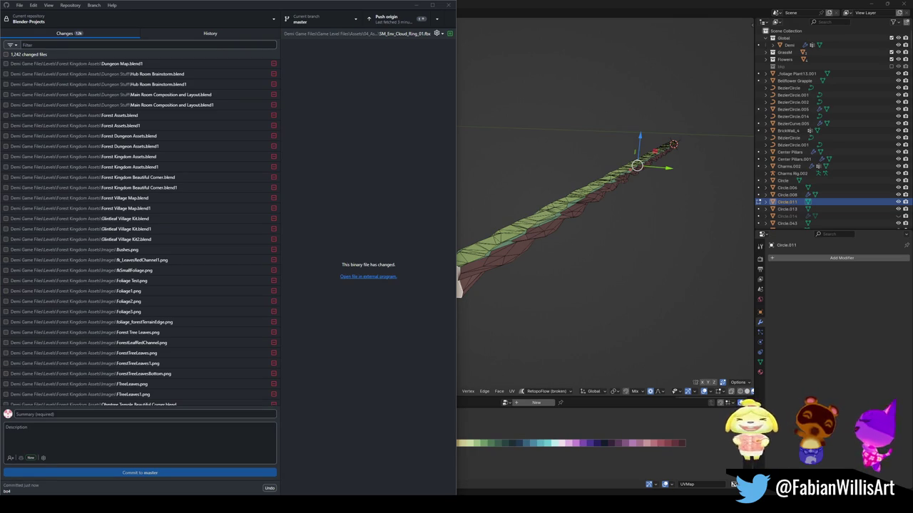
Push the bo4 commit to origin
click(388, 20)
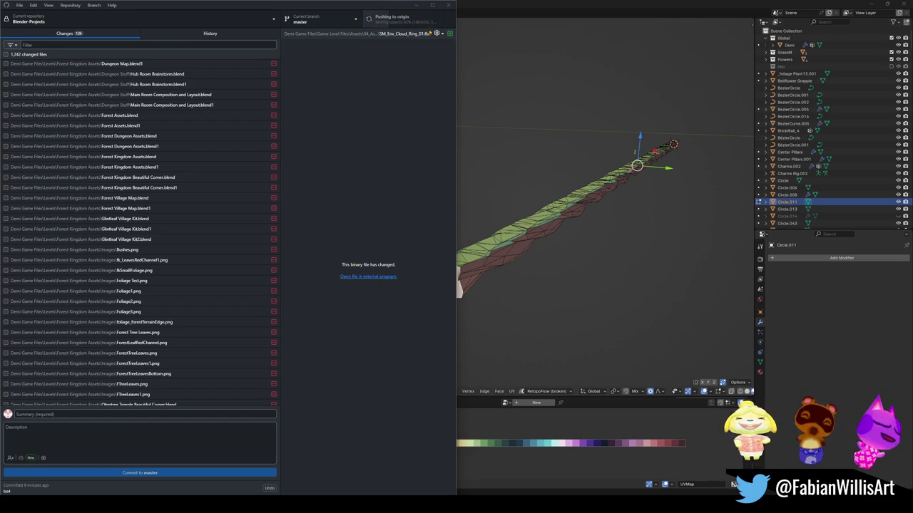
mouse_move(396, 19)
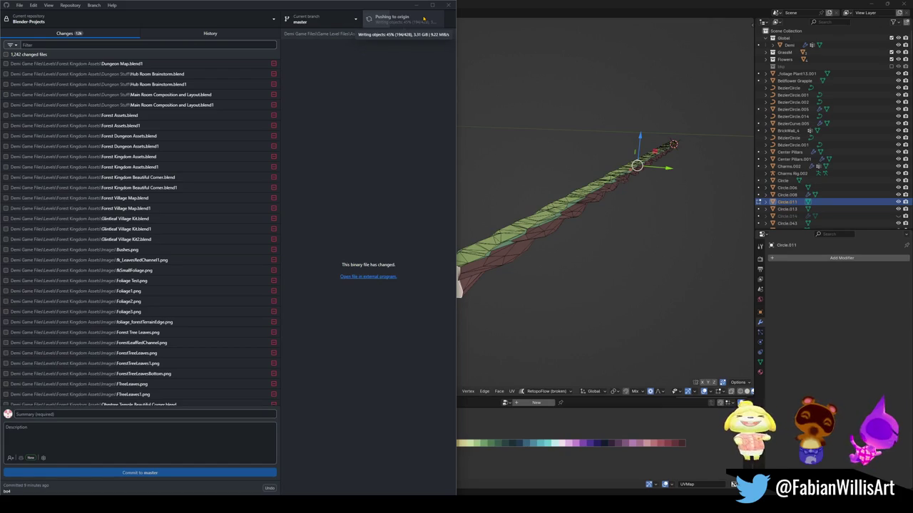
Back in Blender, add a Triangulate modifier to the green cliff-ledge strip in Object Mode
click(416, 5)
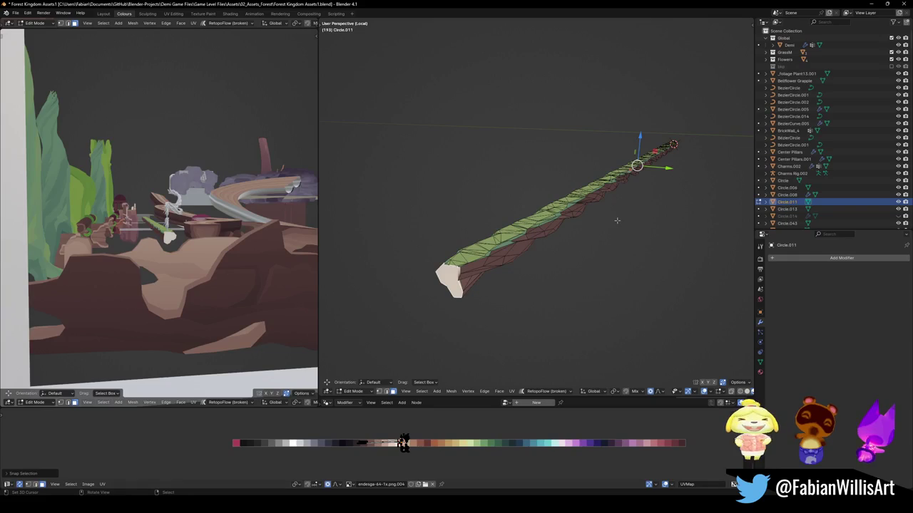
middle_drag(617, 220, 607, 207)
scroll(606, 206, up, 4)
key(Tab)
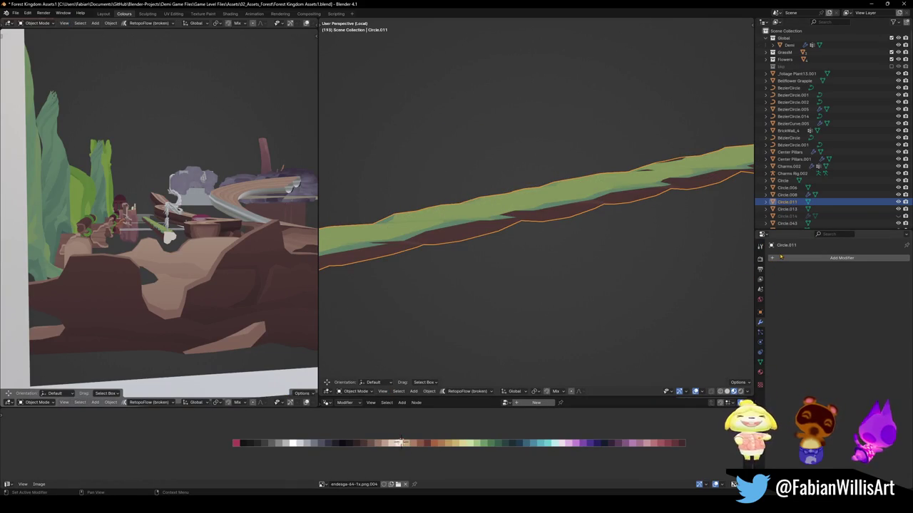
click(842, 258)
text(tr)
key(Return)
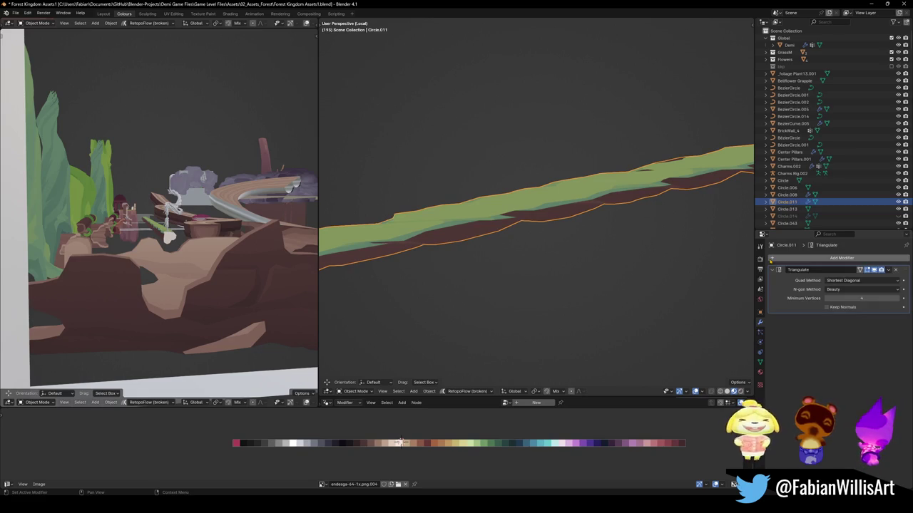
middle_drag(537, 214, 569, 190)
key(ctrl+c)
click(872, 4)
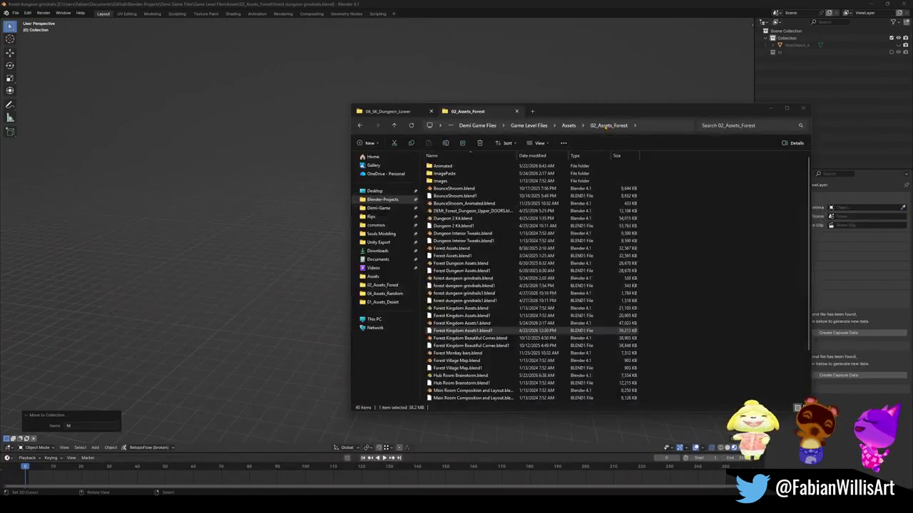
Return to the Forest Kingdom Assets1.blend window and orbit close to the Circle.011 ledge strip
click(546, 3)
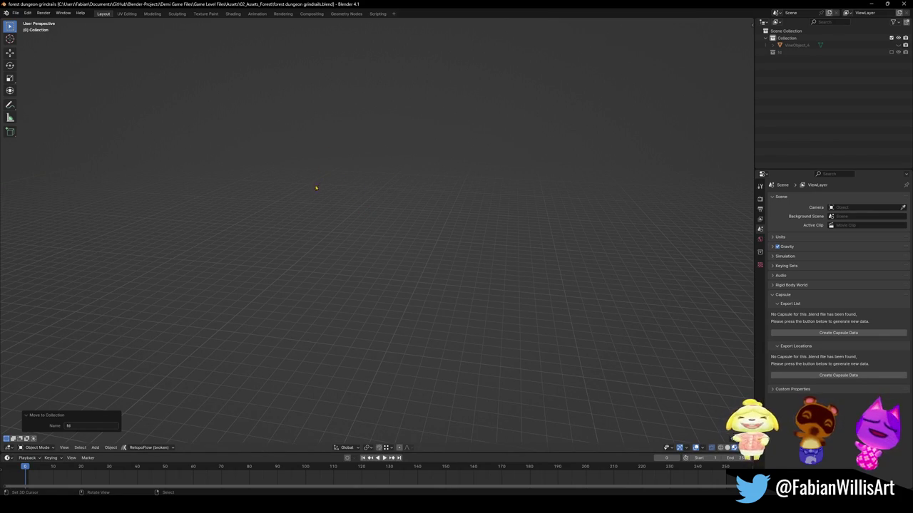
key(shift+c)
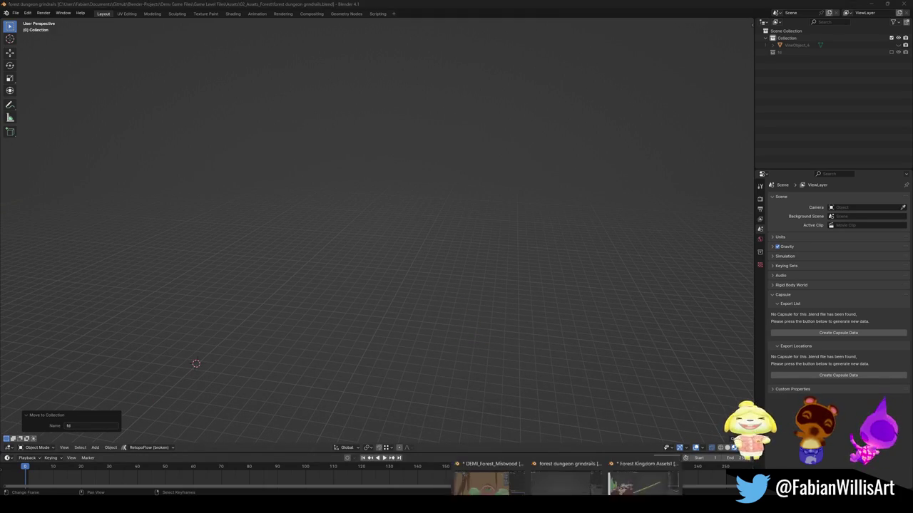
click(567, 463)
mouse_move(621, 212)
middle_down()
mouse_move(542, 214)
mouse_move(563, 247)
middle_up()
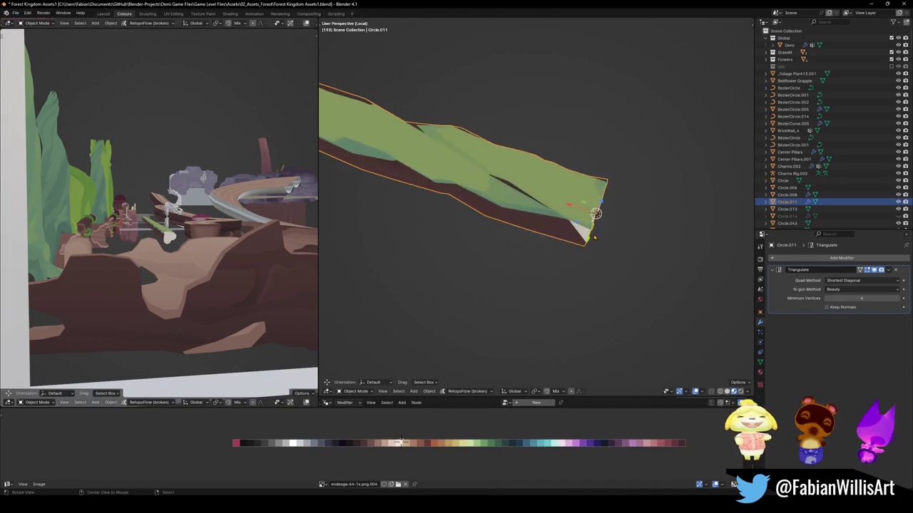
In Edit Mode, select the ledge strip's Wood-material faces and slide their palette colour horizontally
key(Tab)
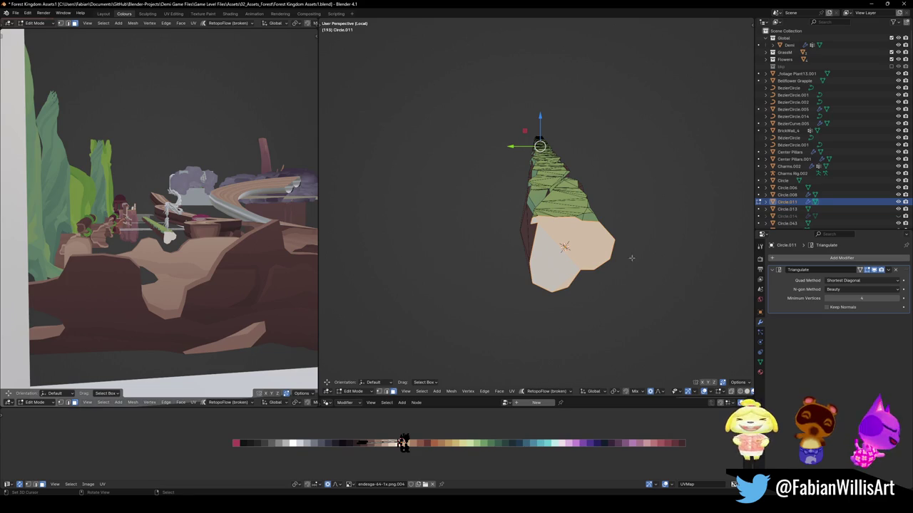
click(761, 372)
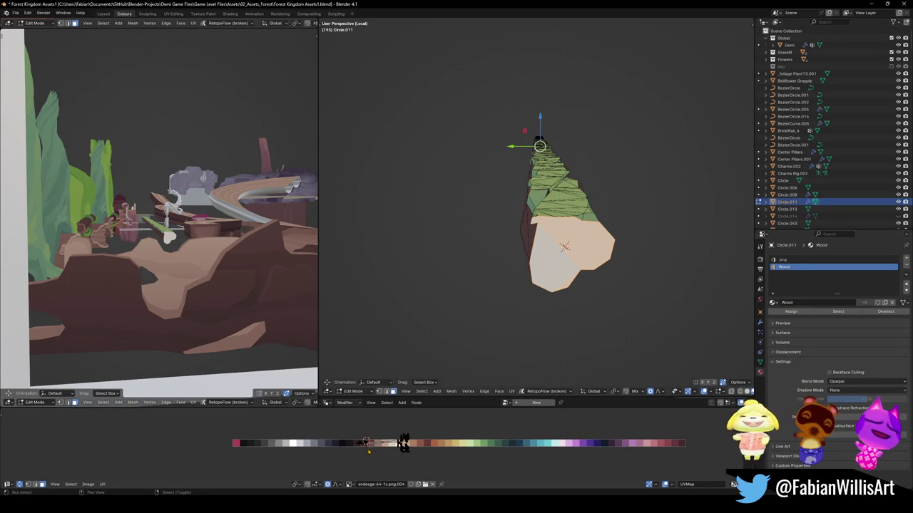
click(368, 443)
middle_drag(158, 242, 291, 263)
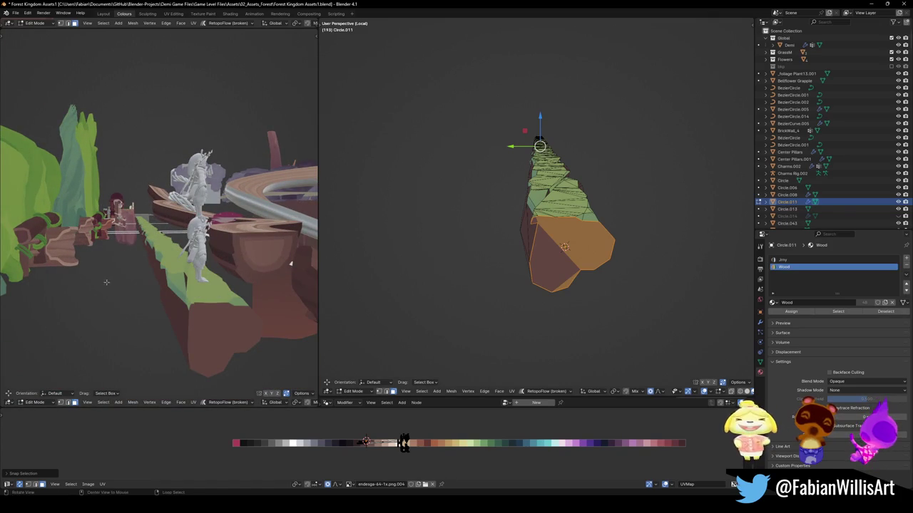
key(g)
key(x)
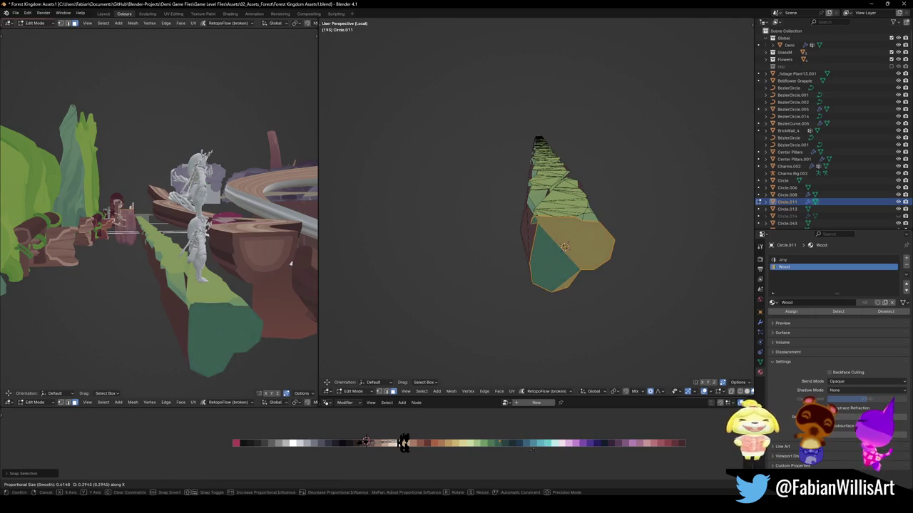
key(Return)
Assign the Jiny material to those end faces and shift their palette colour to light green
click(785, 259)
click(793, 312)
key(g)
key(x)
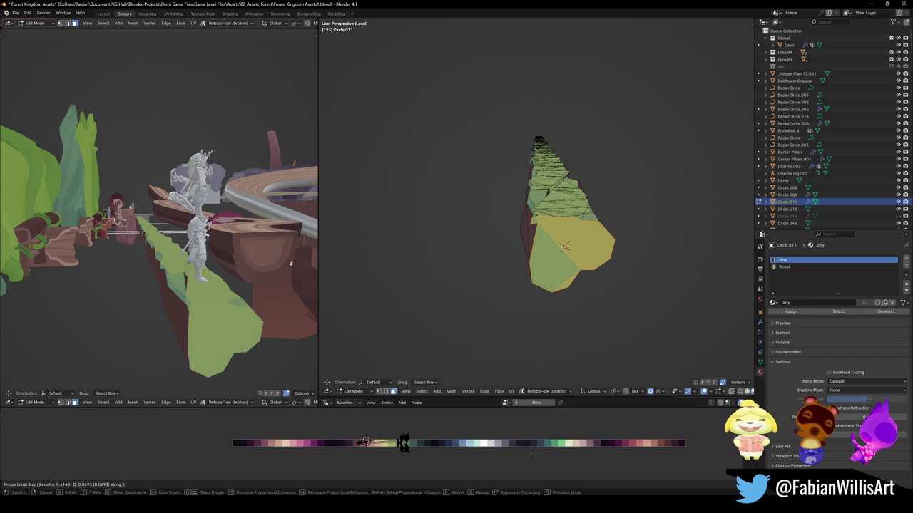
click(530, 454)
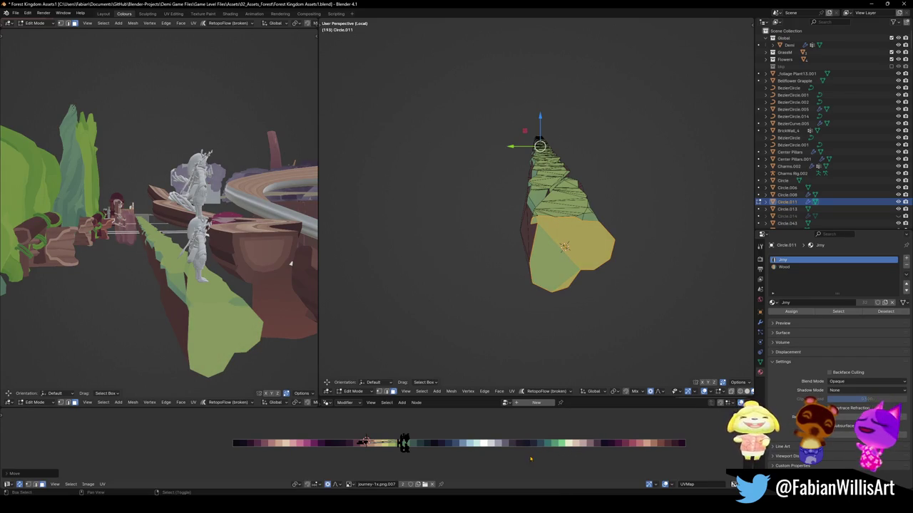
Triangulate the Circle.011 strip's selected end-cap faces, frame them, and return to Object Mode
mouse_move(214, 250)
middle_down()
mouse_move(250, 280)
mouse_move(294, 265)
middle_up()
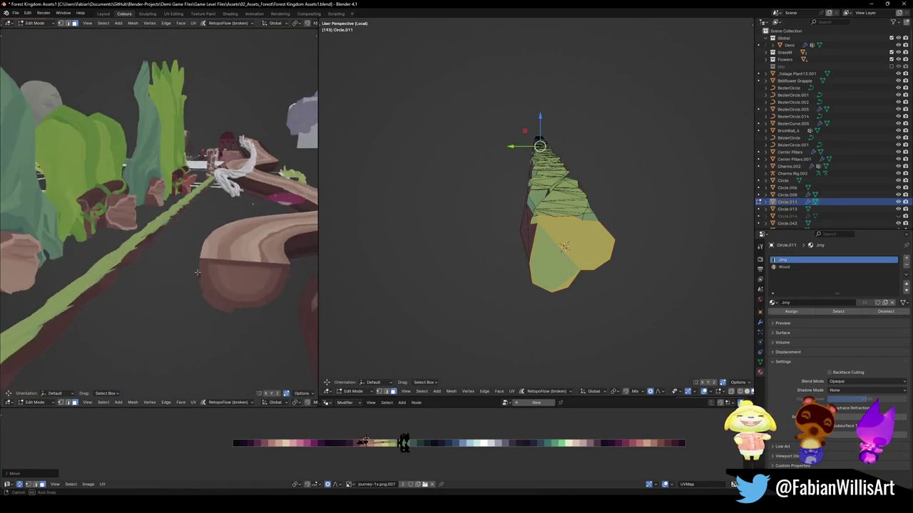
key(ctrl+t)
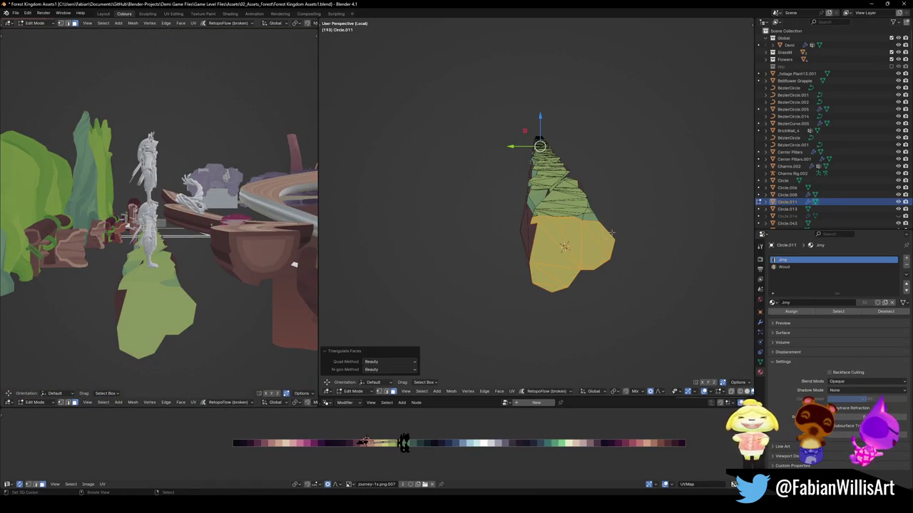
key(KP_Decimal)
mouse_move(550, 237)
middle_down()
mouse_move(537, 243)
mouse_move(516, 216)
mouse_move(544, 250)
mouse_move(509, 228)
mouse_move(520, 233)
mouse_move(521, 220)
mouse_move(529, 222)
mouse_move(521, 227)
middle_up()
key(Tab)
key(Tab)
Snap the 3D cursor to a triangle on the strip's end, then clear the selection
click(519, 228)
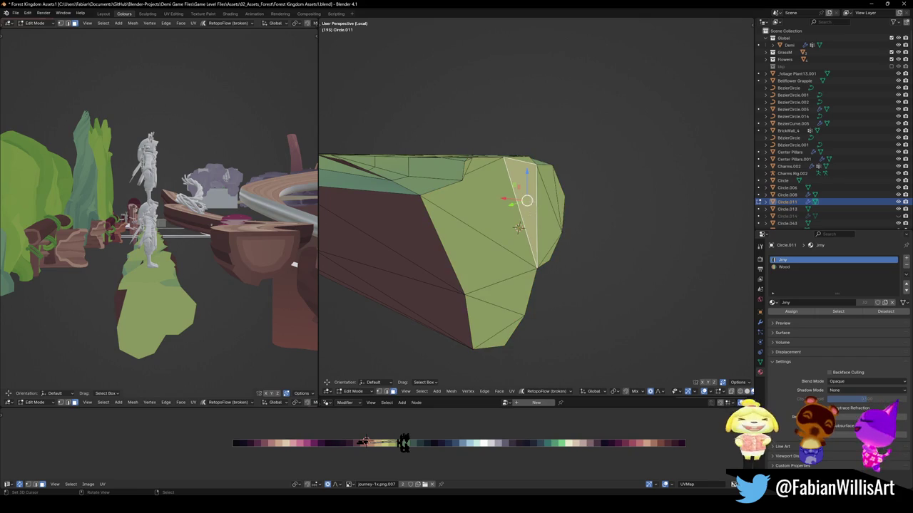
key(shift+s)
click(515, 225)
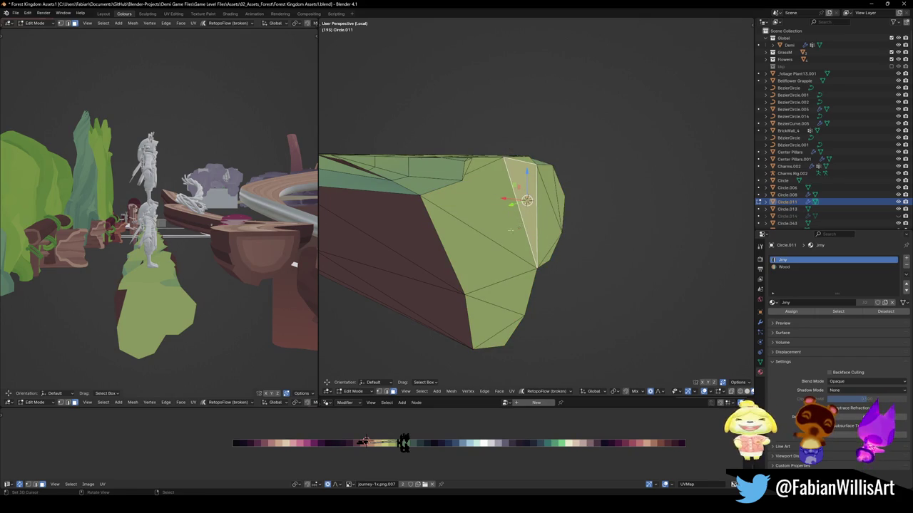
key(alt+a)
Select the faces running from the bottom tip up to the end cap
click(508, 339)
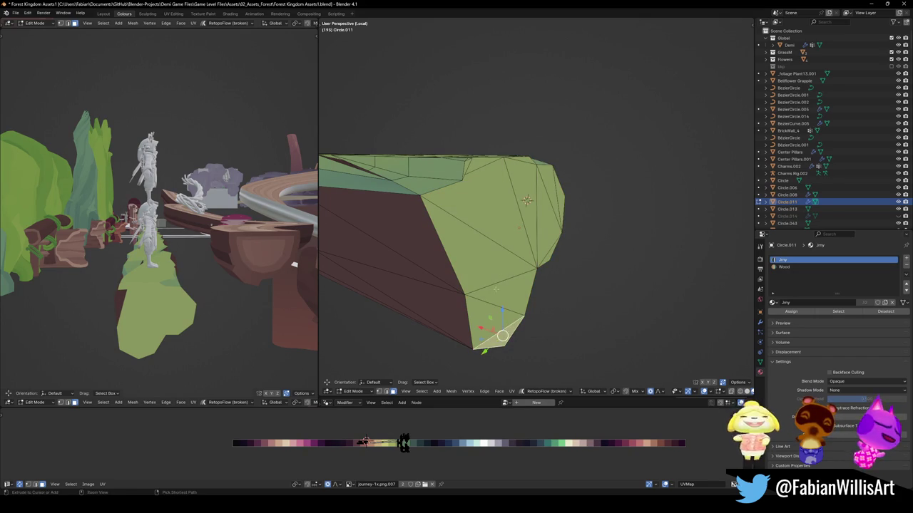
ctrl+click(513, 214)
mouse_move(514, 214)
middle_down()
mouse_move(492, 214)
mouse_move(520, 207)
middle_up()
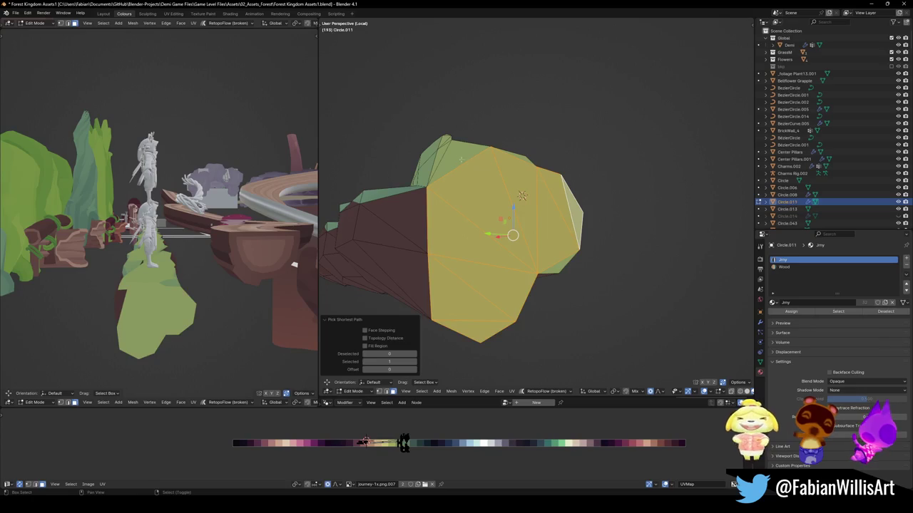
middle_drag(522, 196, 518, 197)
shift+click(519, 196)
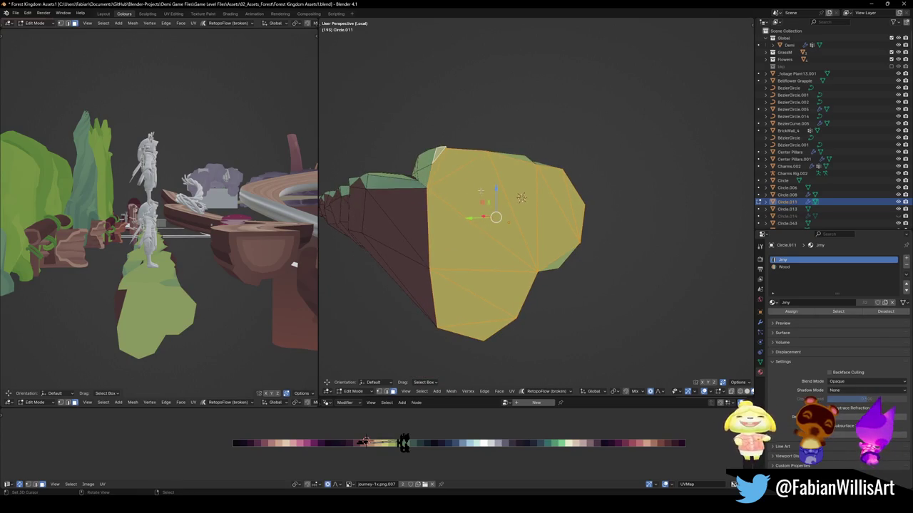
middle_drag(521, 197, 552, 239)
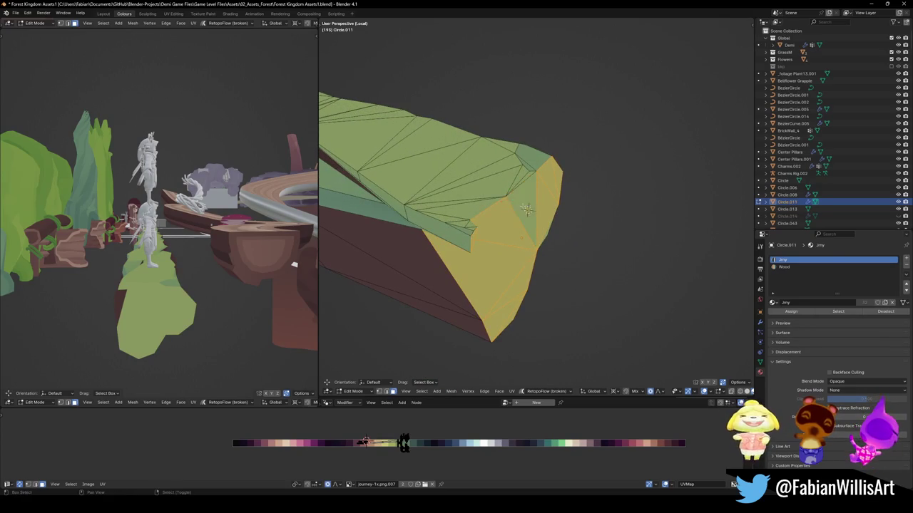
key(KP_Decimal)
mouse_move(528, 210)
middle_down()
mouse_move(549, 203)
mouse_move(618, 221)
middle_up()
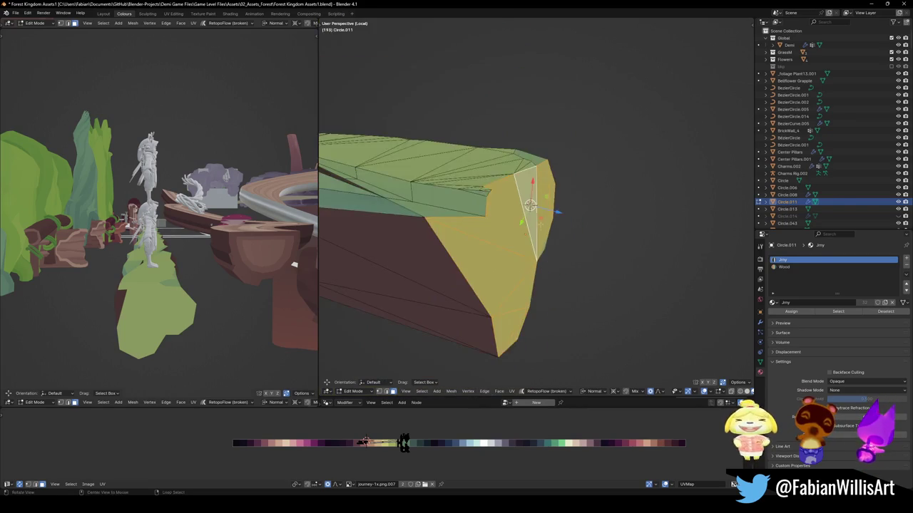
Scale the end faces along their normal with proportional editing, shrinking the falloff
key(s)
key(z)
key(z)
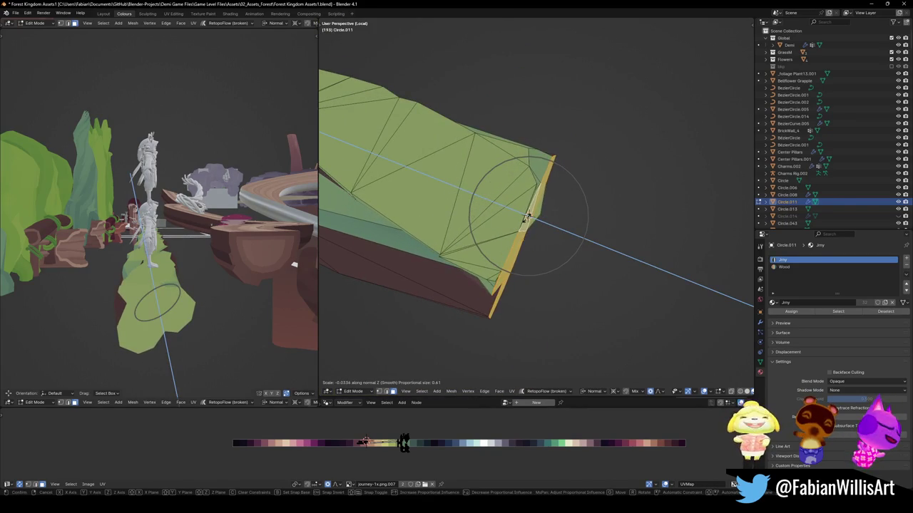
scroll(526, 219, up, 6)
scroll(525, 218, up, 5)
scroll(526, 218, up, 2)
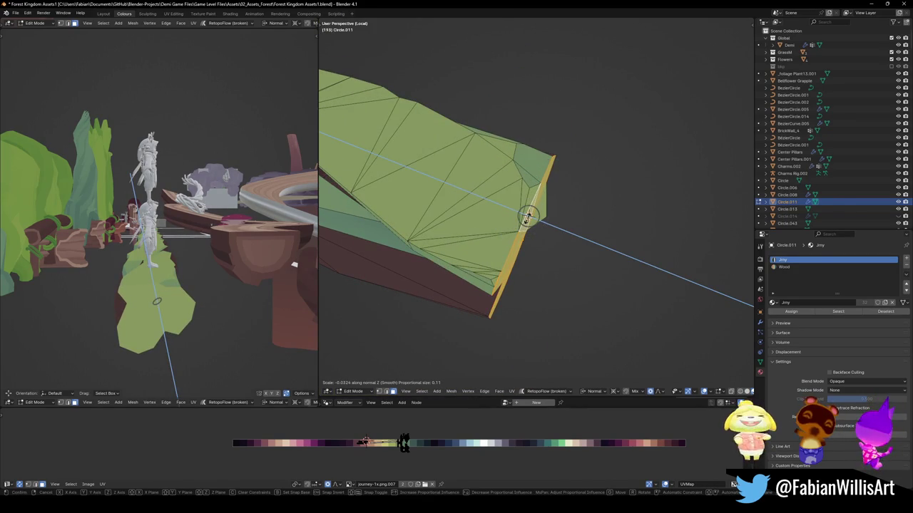
click(593, 247)
mouse_move(593, 247)
middle_down()
mouse_move(560, 256)
mouse_move(533, 217)
middle_up()
Flatten the end faces further along the normal to 0.158 with smooth falloff
key(s)
key(z)
key(z)
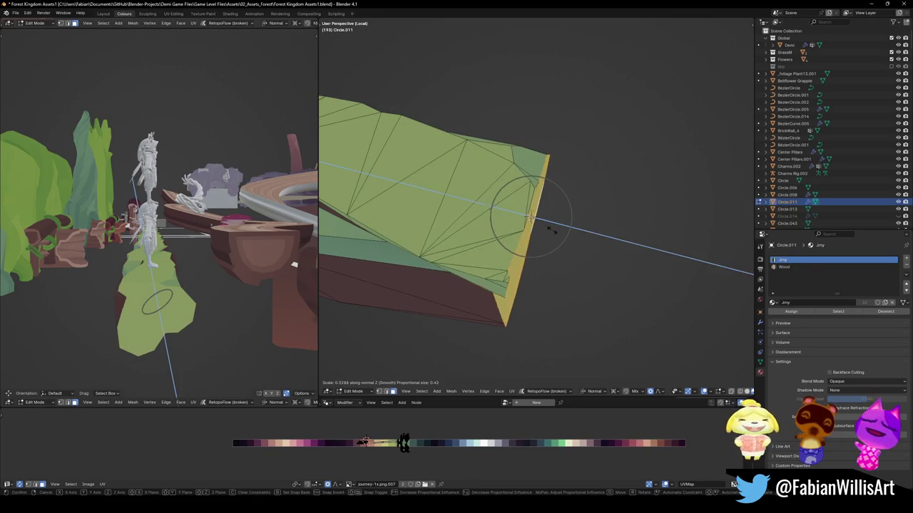
scroll(530, 218, up, 7)
scroll(530, 217, up, 10)
click(542, 223)
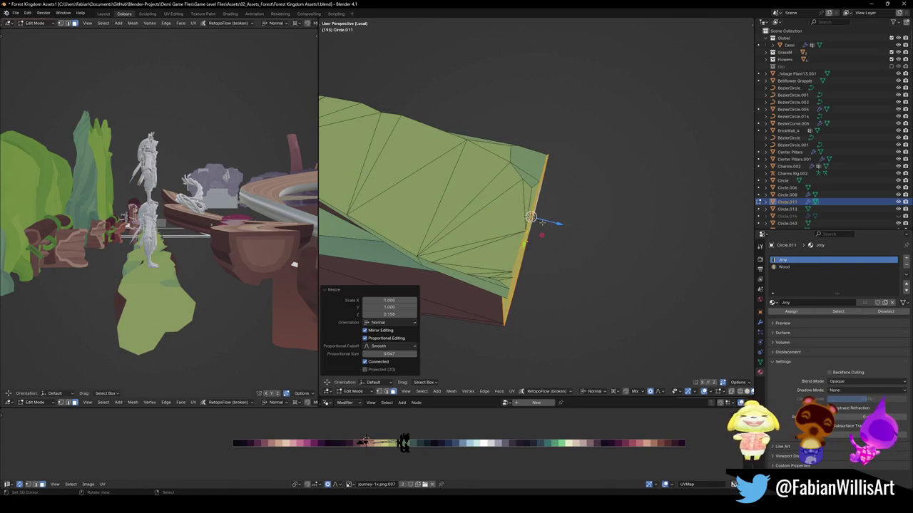
mouse_move(166, 277)
middle_down()
mouse_move(185, 271)
mouse_move(170, 264)
mouse_move(180, 250)
middle_up()
scroll(166, 277, up, 5)
scroll(170, 260, down, 5)
middle_drag(513, 235, 620, 262)
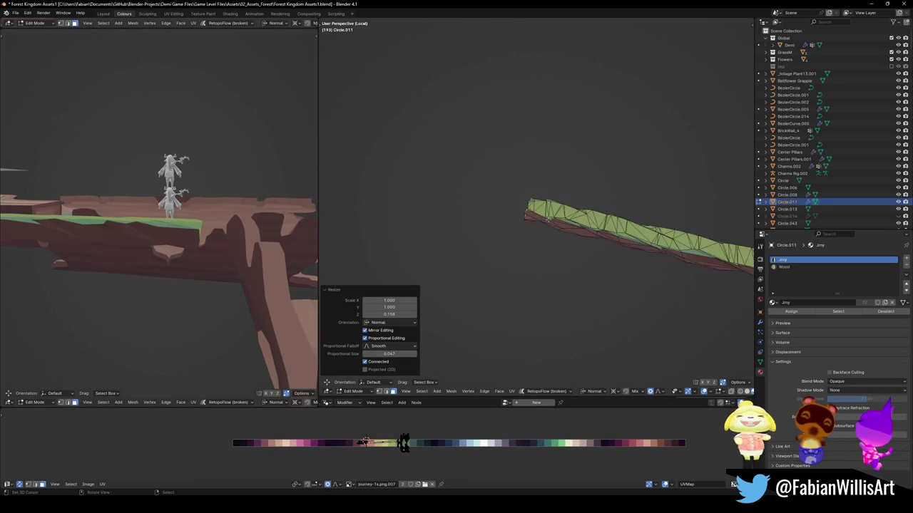
Select the path of faces across the ledge tip, making the upper tip face active
scroll(511, 277, up, 5)
mouse_move(499, 257)
middle_down()
mouse_move(511, 277)
mouse_move(570, 280)
mouse_move(470, 262)
middle_up()
alt+click(511, 277)
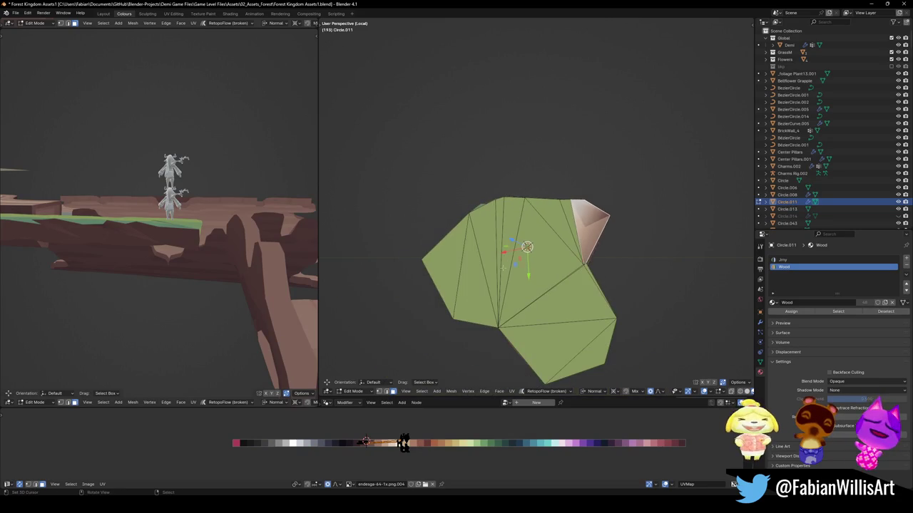
ctrl+click(470, 262)
ctrl+click(574, 365)
mouse_move(574, 365)
middle_down()
mouse_move(532, 299)
mouse_move(495, 282)
middle_up()
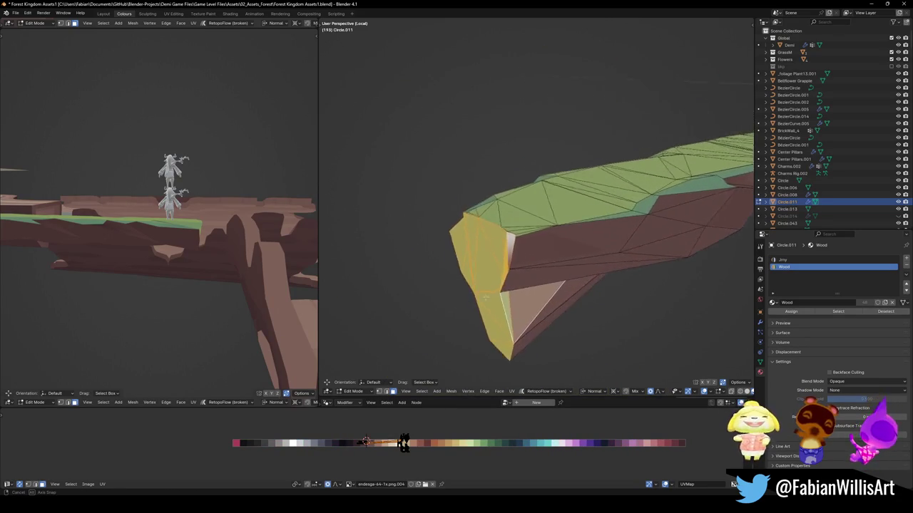
ctrl+click(495, 281)
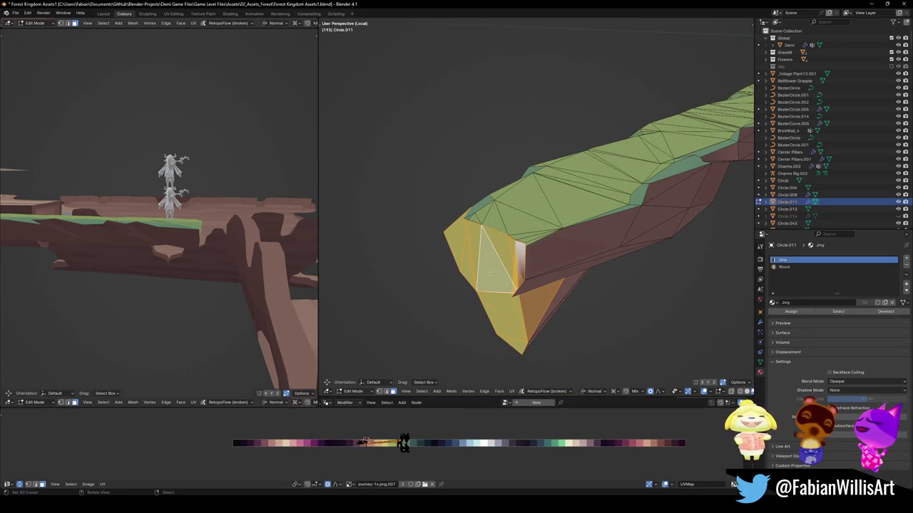
Set the pivot to Active Element and flatten the tip faces along their normal
key(period)
click(431, 245)
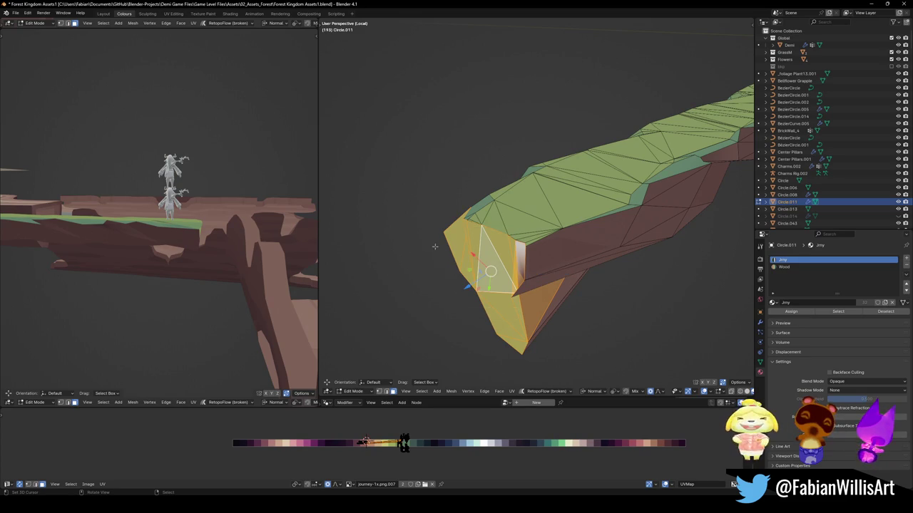
key(s)
key(z)
key(z)
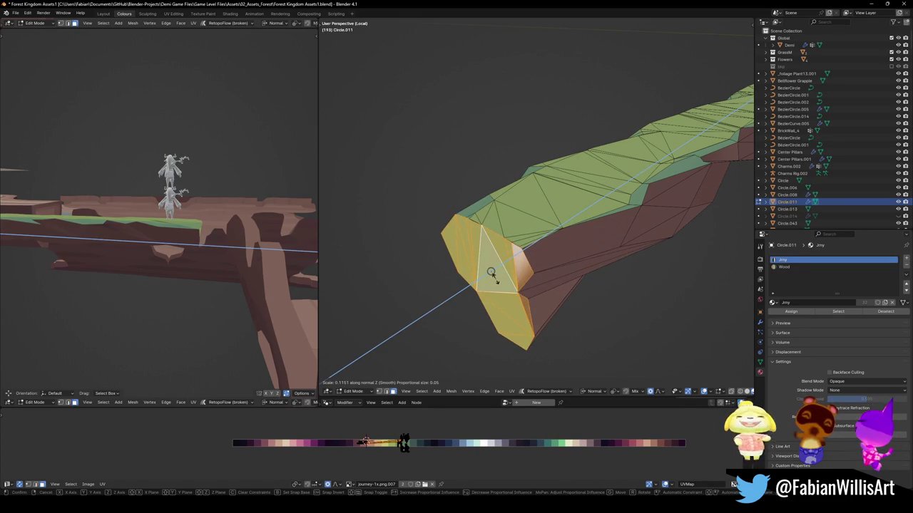
click(490, 274)
Snap the tip faces' UVs to one palette point and slide them horizontally to a new colour
key(shift+s)
click(399, 417)
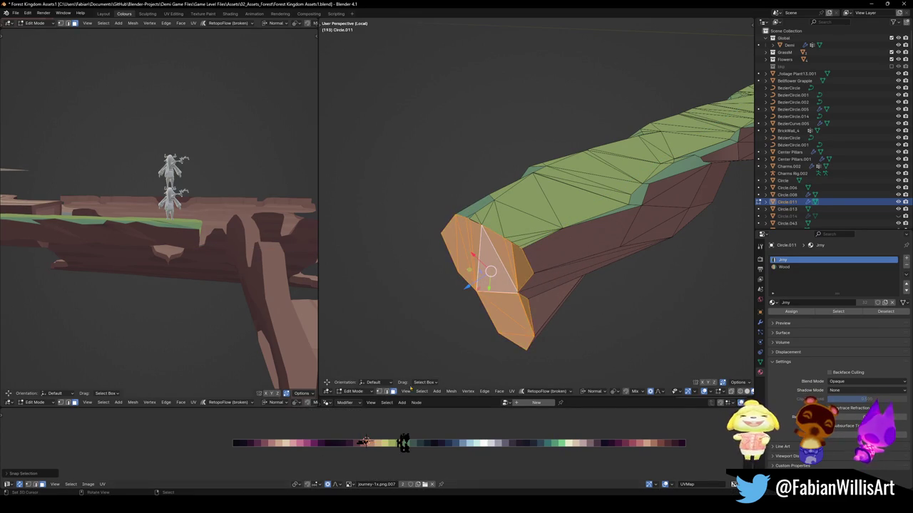
key(g)
key(x)
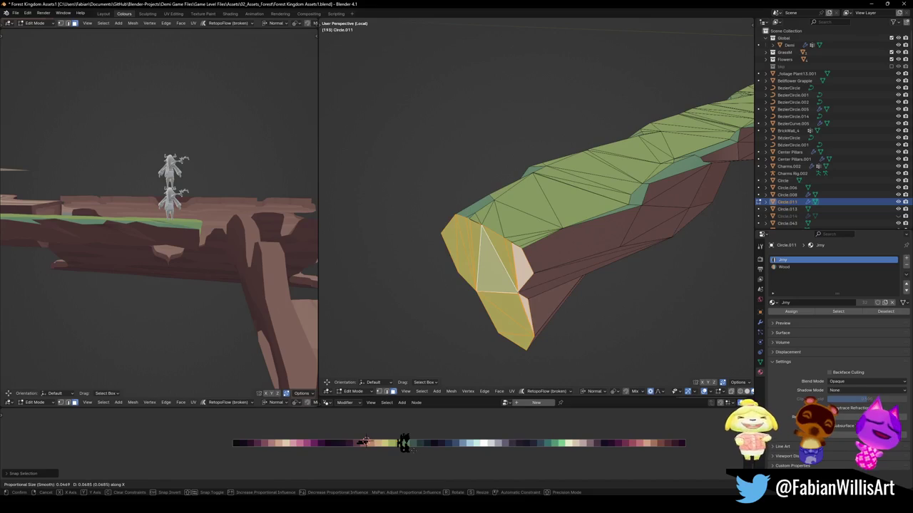
click(411, 448)
scroll(214, 249, up, 8)
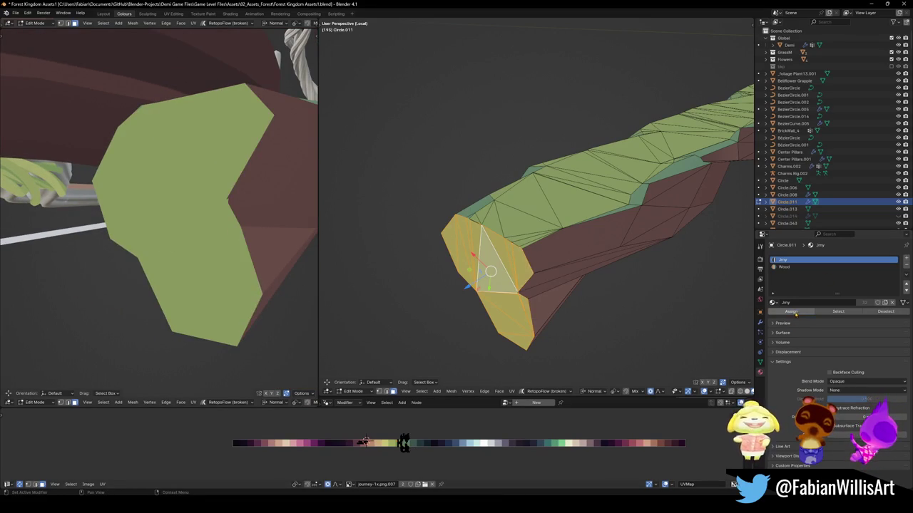
scroll(178, 214, down, 4)
mouse_move(178, 214)
middle_down()
mouse_move(230, 215)
mouse_move(142, 223)
middle_up()
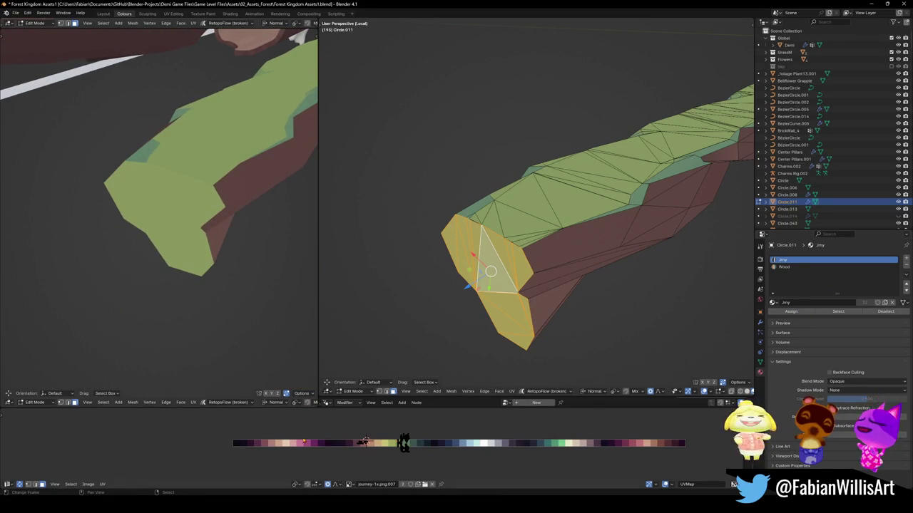
key(g)
key(x)
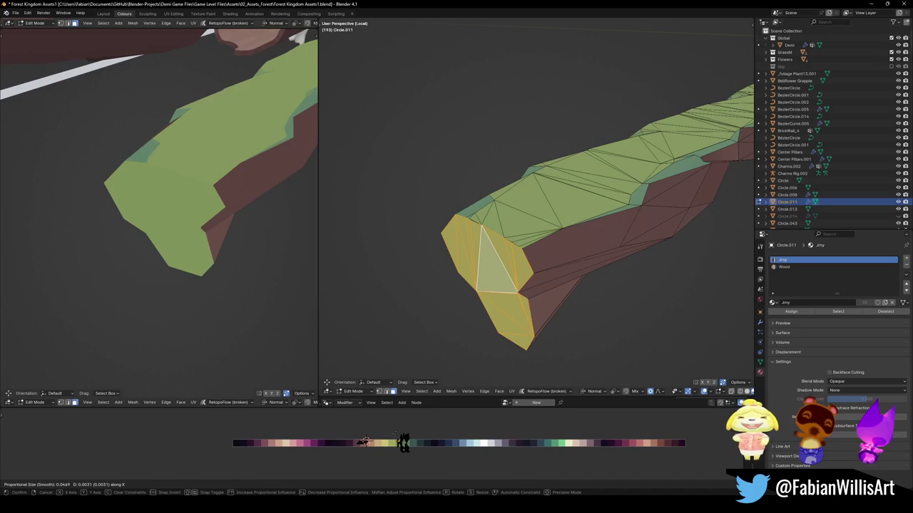
key(Return)
Inset the selected tip faces, shrink the inset face, and move it along X
mouse_move(143, 222)
middle_down()
mouse_move(233, 184)
mouse_move(82, 116)
mouse_move(42, 143)
middle_up()
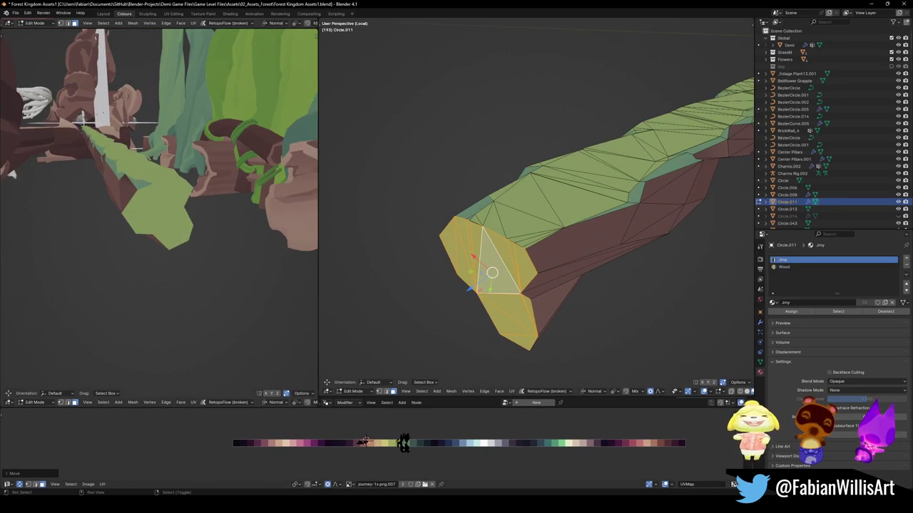
key(i)
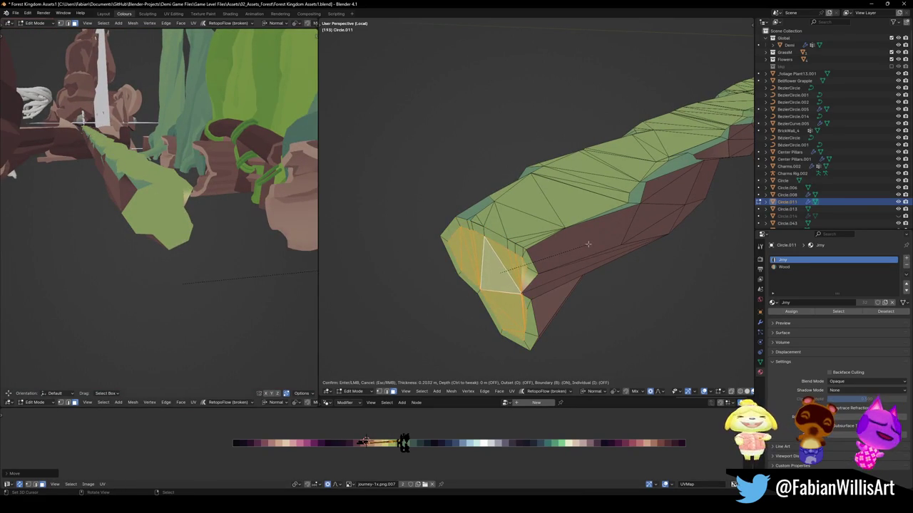
click(589, 244)
key(s)
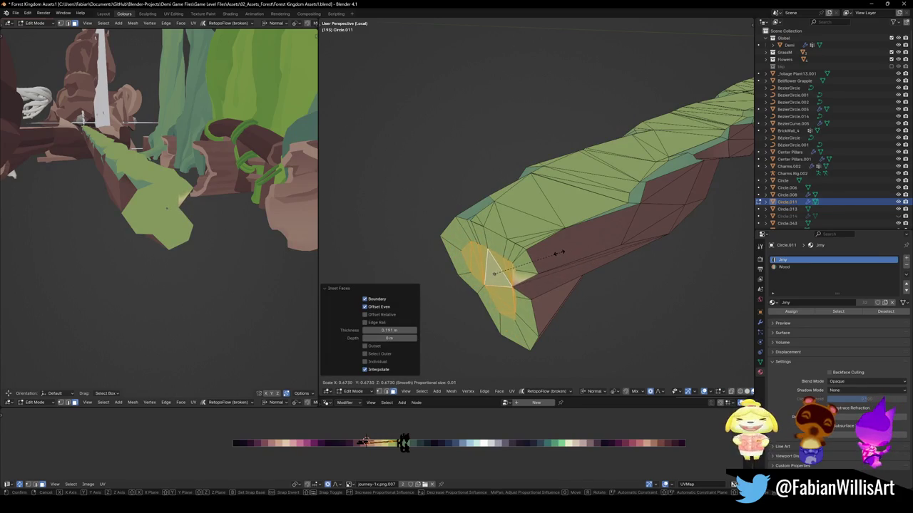
click(562, 248)
key(g)
key(x)
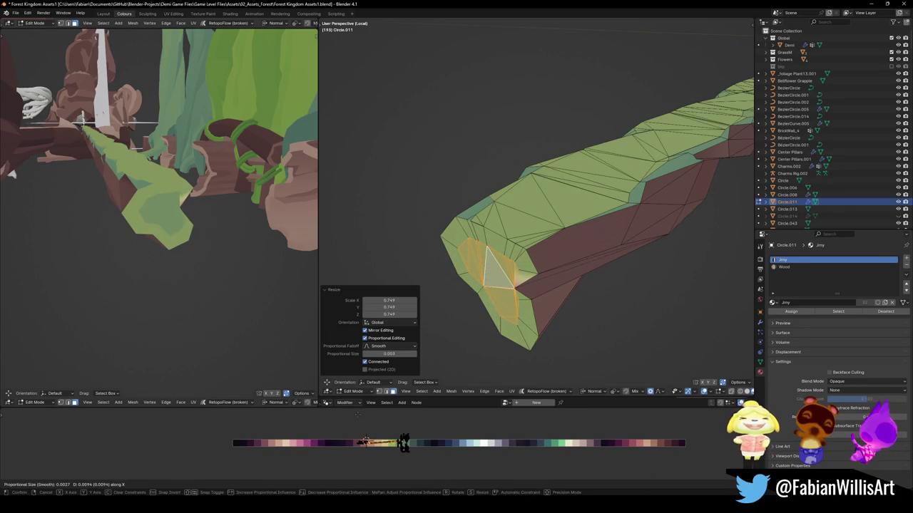
click(312, 416)
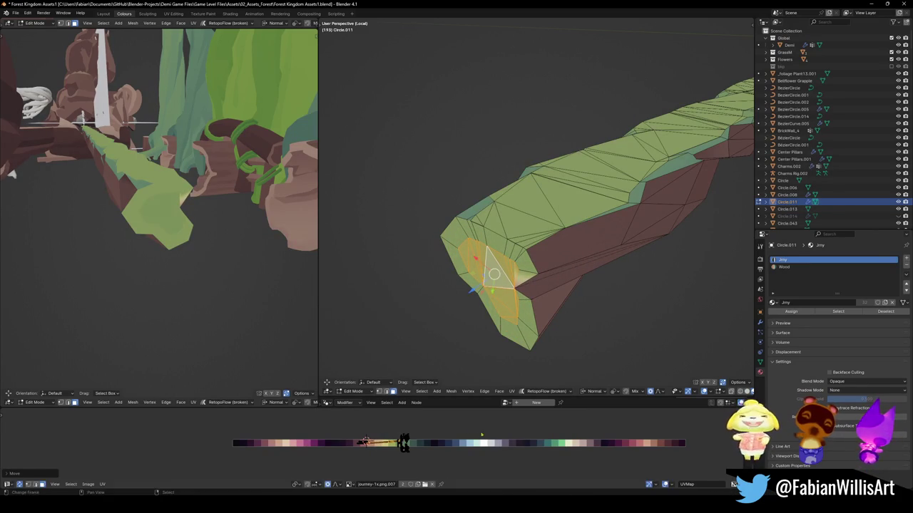
key(g)
click(429, 431)
Collapse all the foliage mesh's UVs onto one point on a green palette swatch
middle_drag(157, 213, 217, 172)
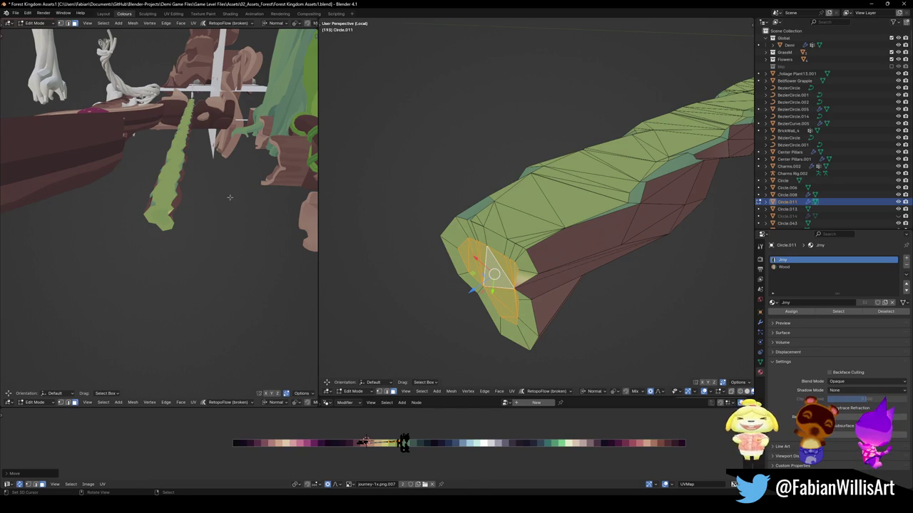
middle_drag(231, 197, 191, 204)
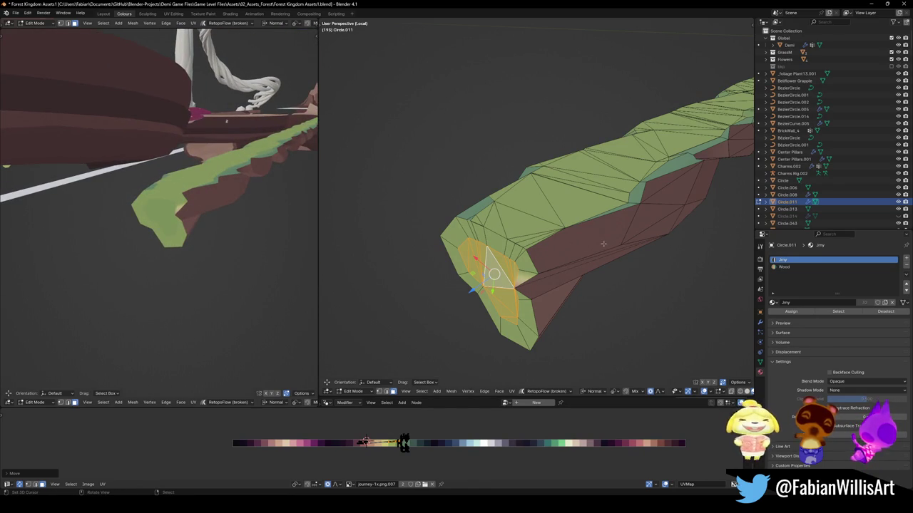
key(a)
right_click(553, 273)
key(Escape)
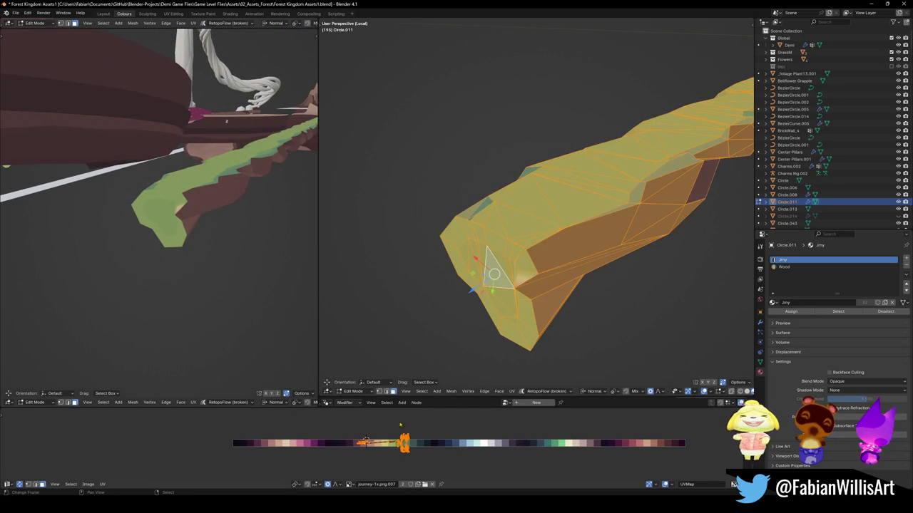
key(shift+s)
click(414, 424)
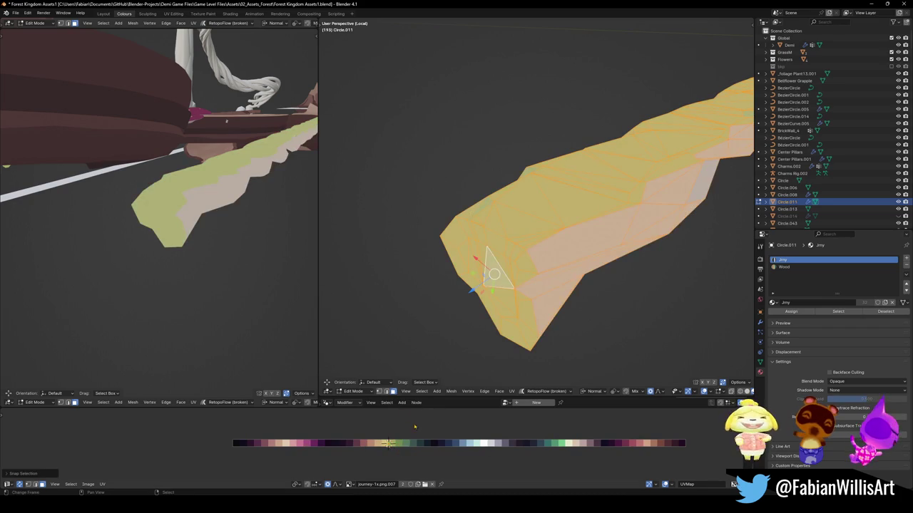
key(g)
click(406, 447)
Reselect the tip faces, snap their UVs to a yellow spot, and slide them horizontally
key(a)
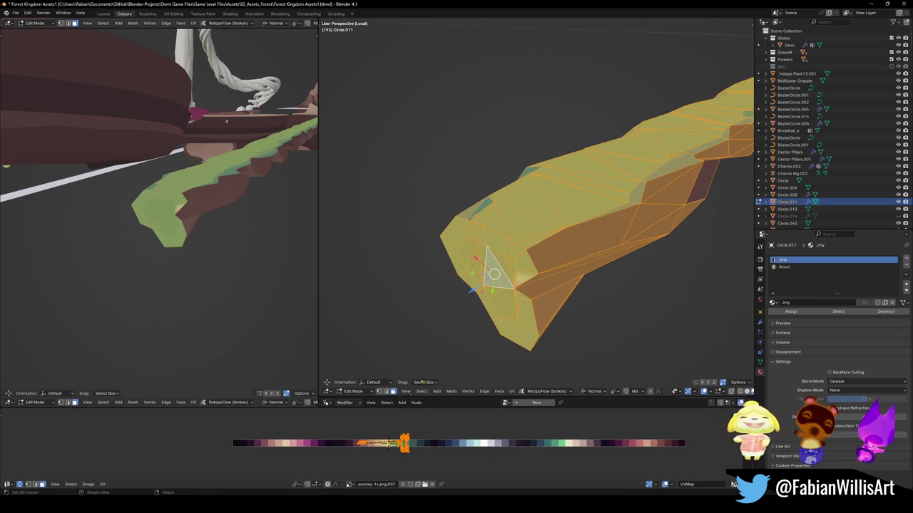
click(410, 430)
click(413, 441)
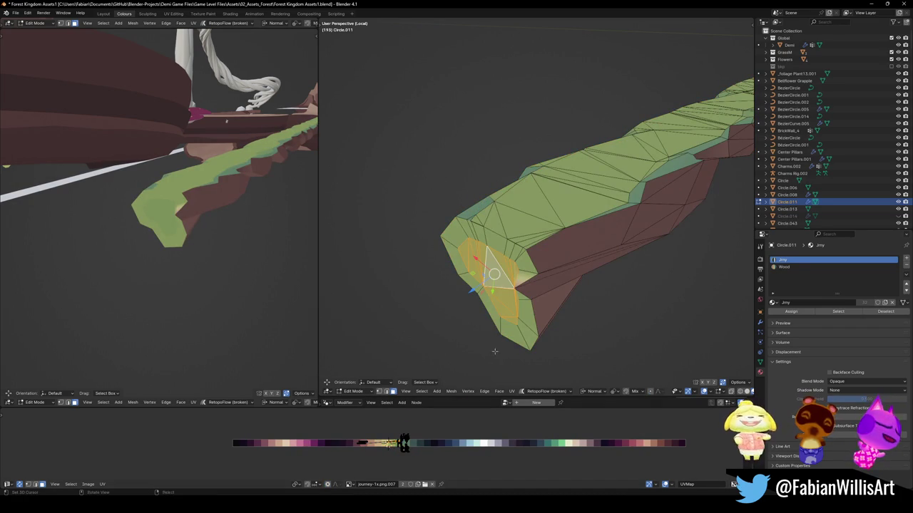
ctrl+click(524, 333)
shift+click(523, 287)
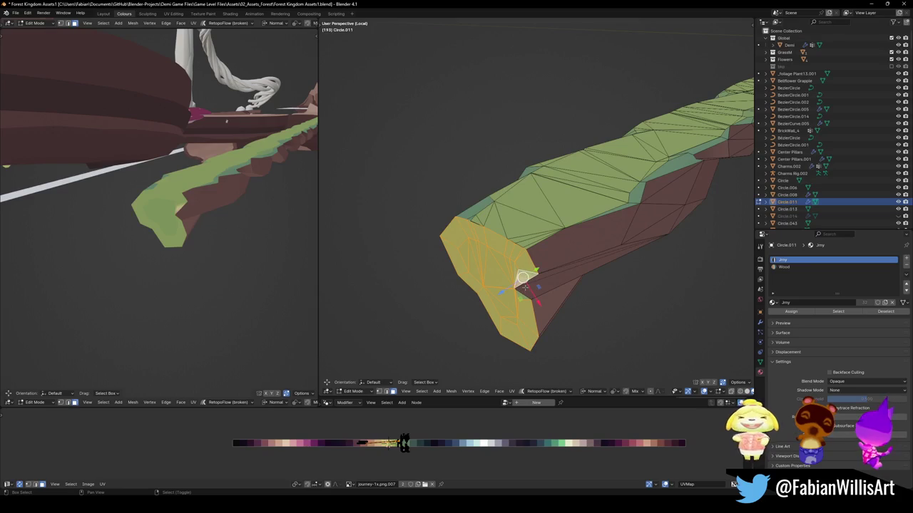
key(shift+s)
click(413, 436)
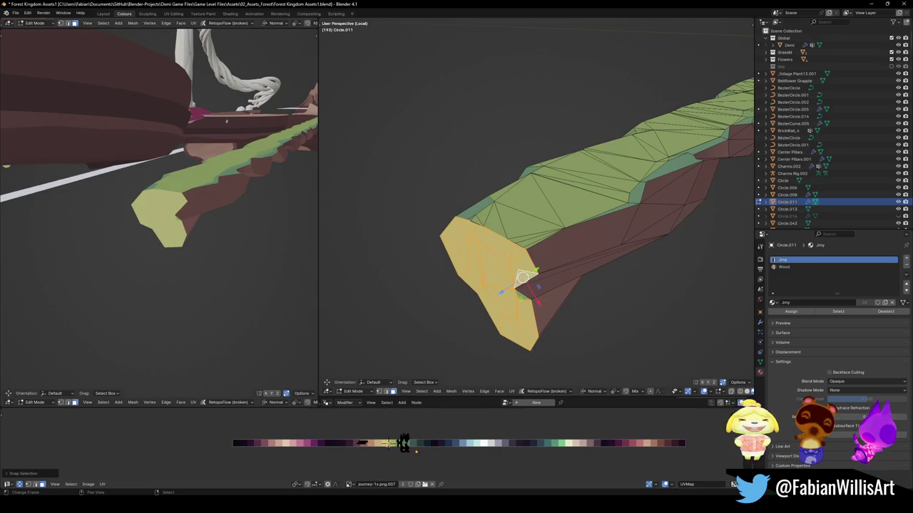
key(g)
key(x)
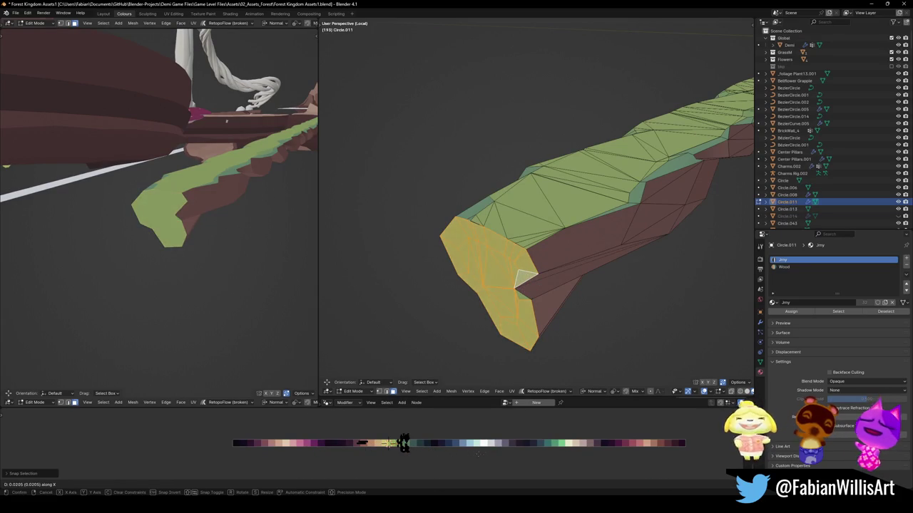
click(482, 454)
Shift another group of tip faces' UVs along X, then return to Object Mode and save
key(alt+a)
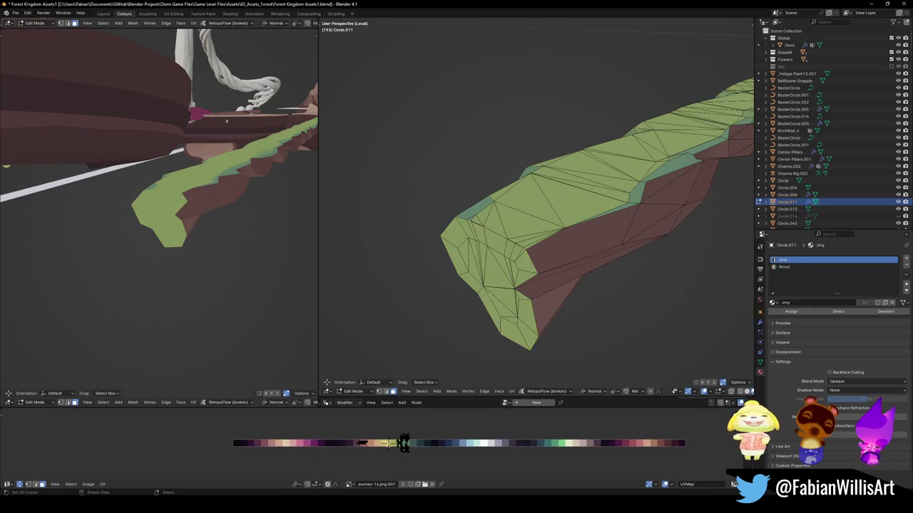
click(511, 320)
ctrl+click(464, 252)
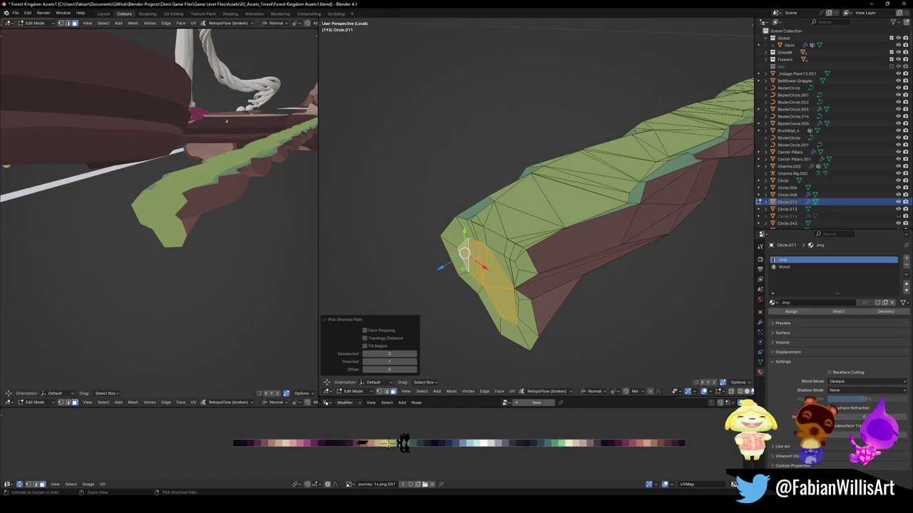
shift+click(515, 296)
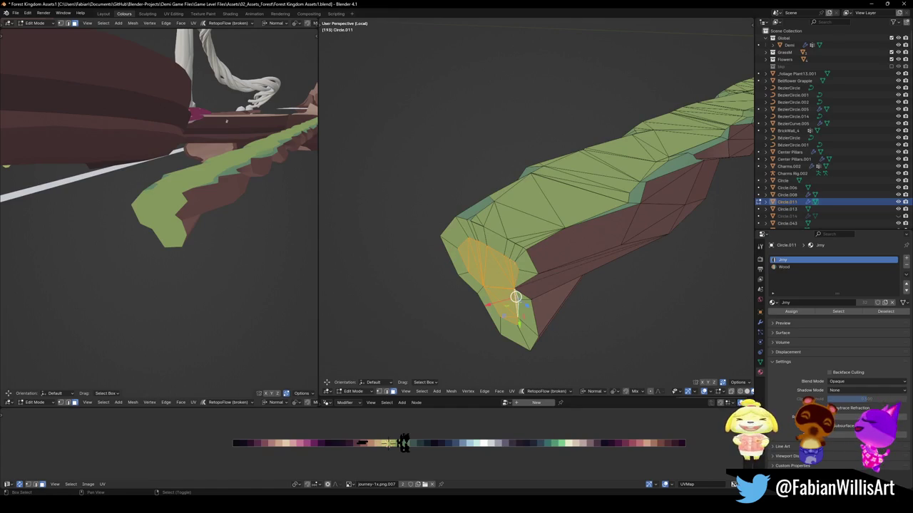
key(g)
key(x)
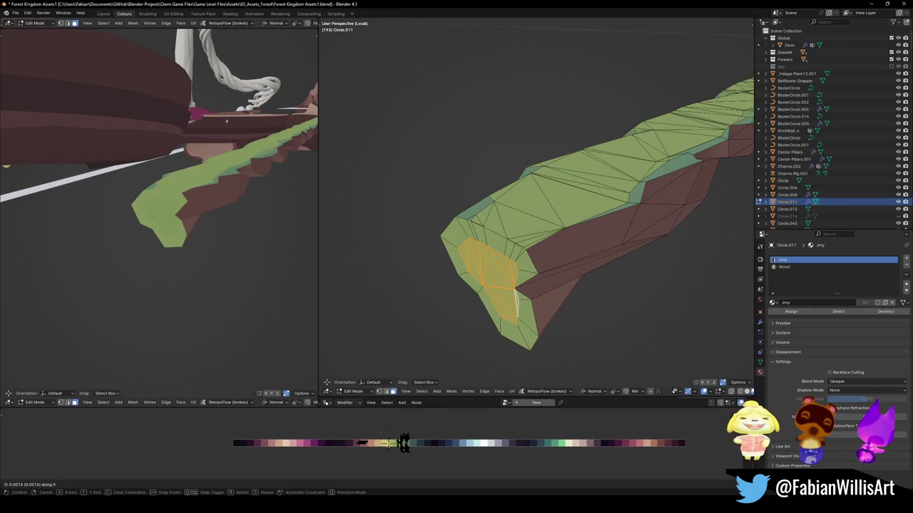
click(515, 297)
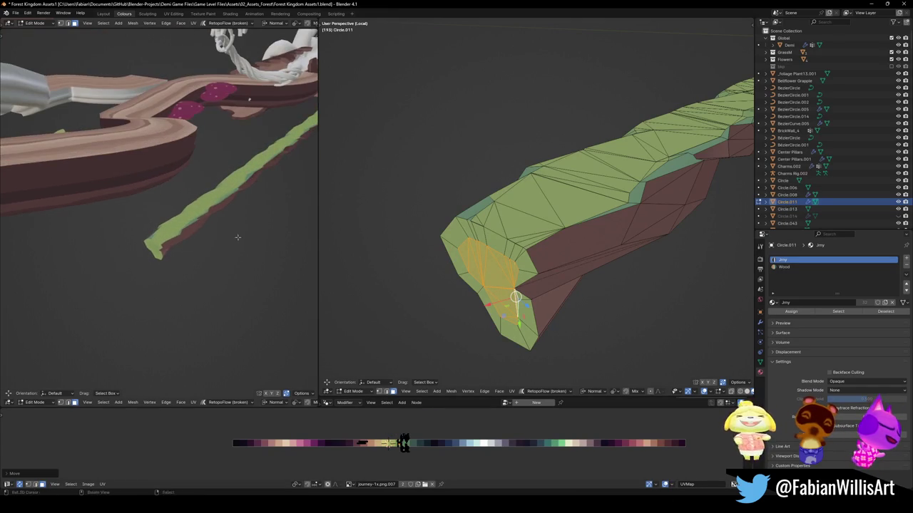
key(Tab)
scroll(492, 216, down, 8)
key(ctrl+s)
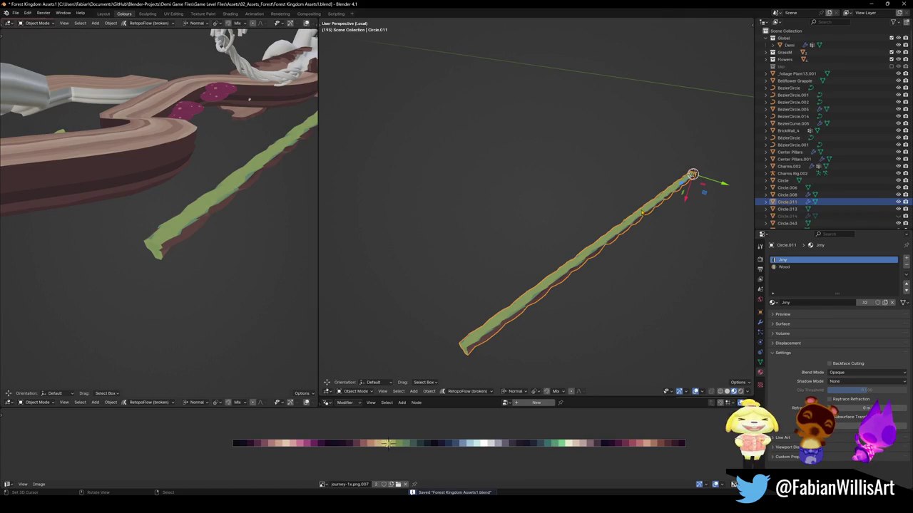
Copy the Circle.011 ledge strip object
right_click(641, 213)
click(612, 265)
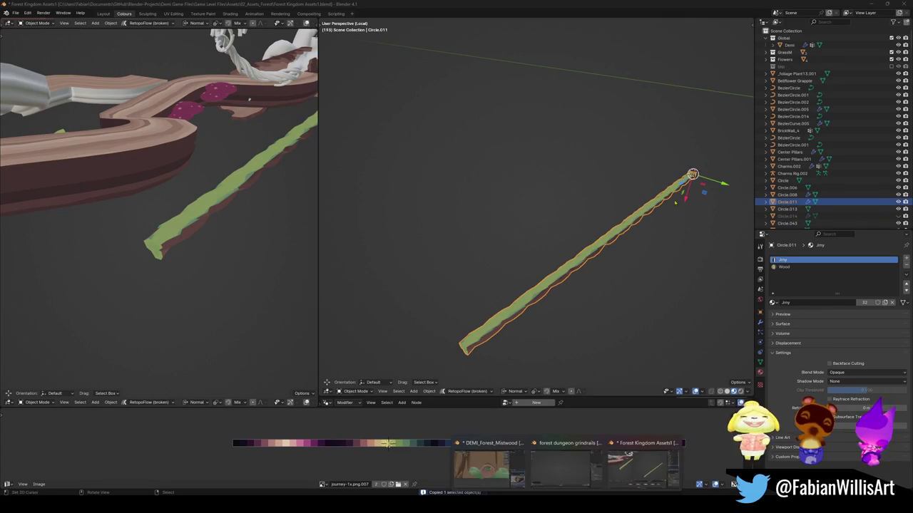
scroll(642, 214, up, 5)
middle_drag(642, 213, 699, 279)
Import SK_Snail.fbx and snap it to the 3D cursor at the strip's end
key(ctrl+shift+s)
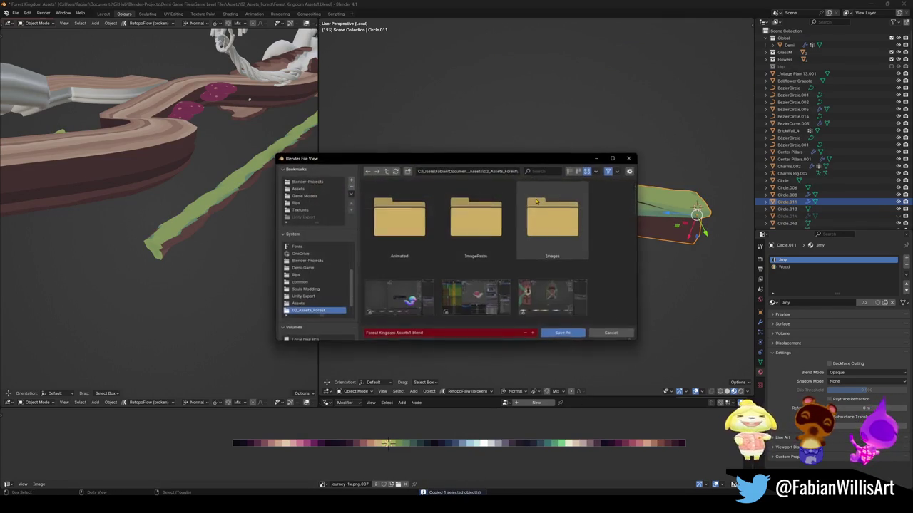
key(Escape)
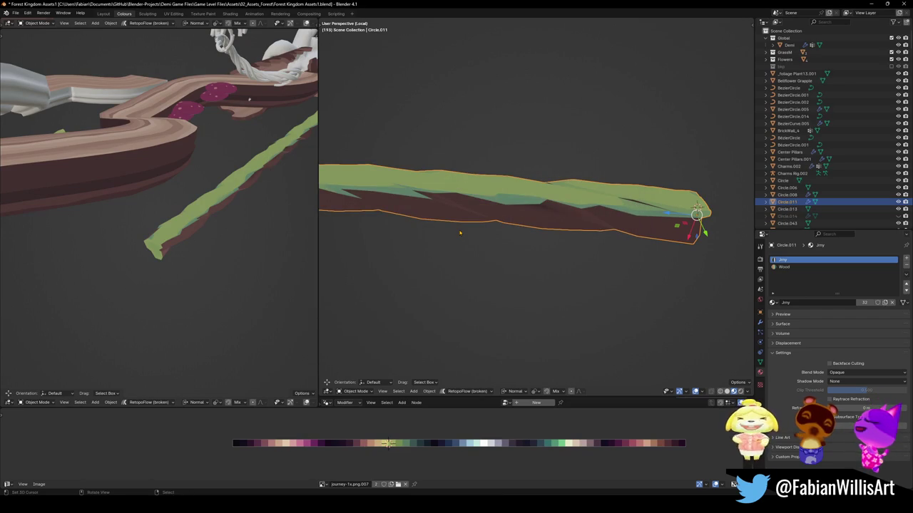
key(ctrl+shift+s)
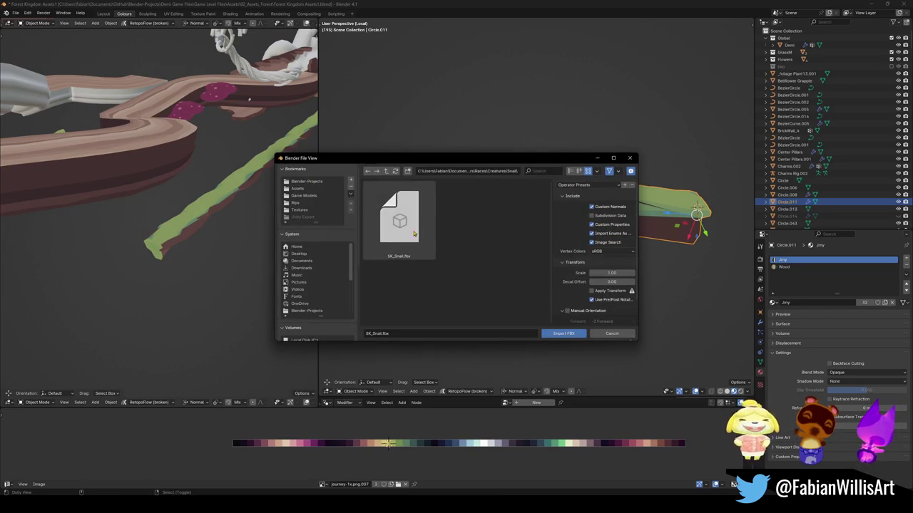
key(Escape)
scroll(552, 264, down, 2)
key(shift+s)
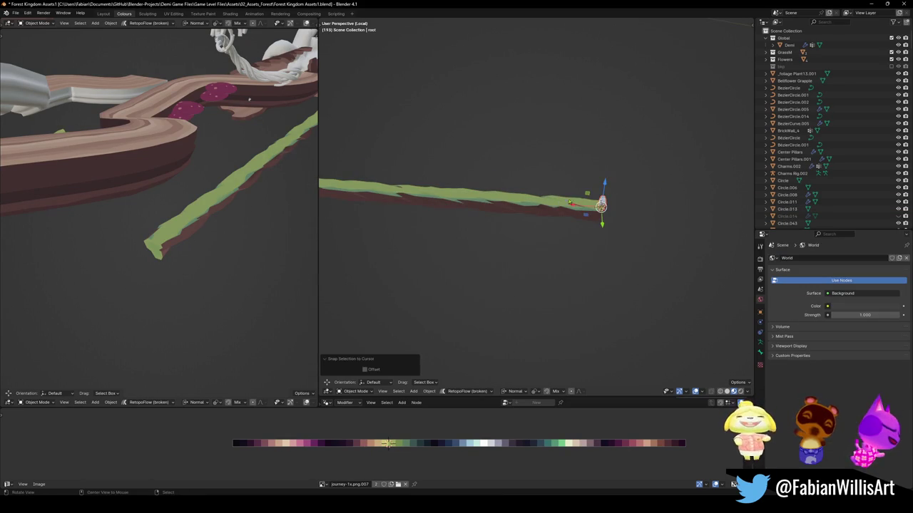
Scale the snail up by 1.387 and move it beside the cliff piece
mouse_move(591, 201)
middle_down()
mouse_move(560, 211)
mouse_move(585, 228)
middle_up()
scroll(585, 228, up, 2)
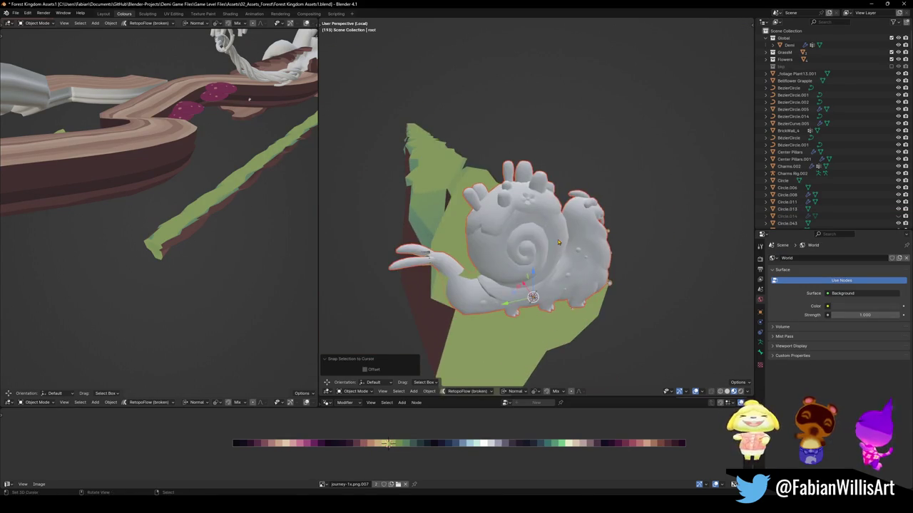
key(s)
click(602, 239)
key(g)
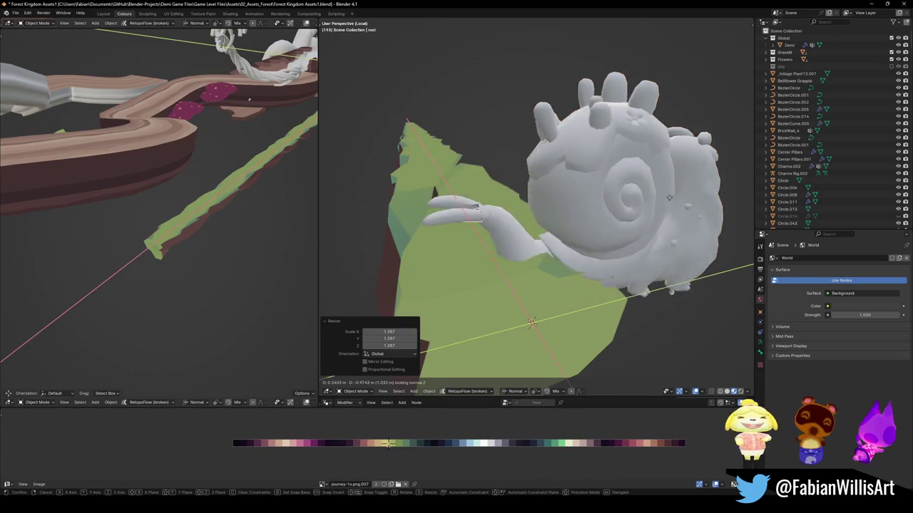
click(701, 189)
Link the cliff's Jiny palette material to the snail, then enter Edit Mode on its body
key(alt+a)
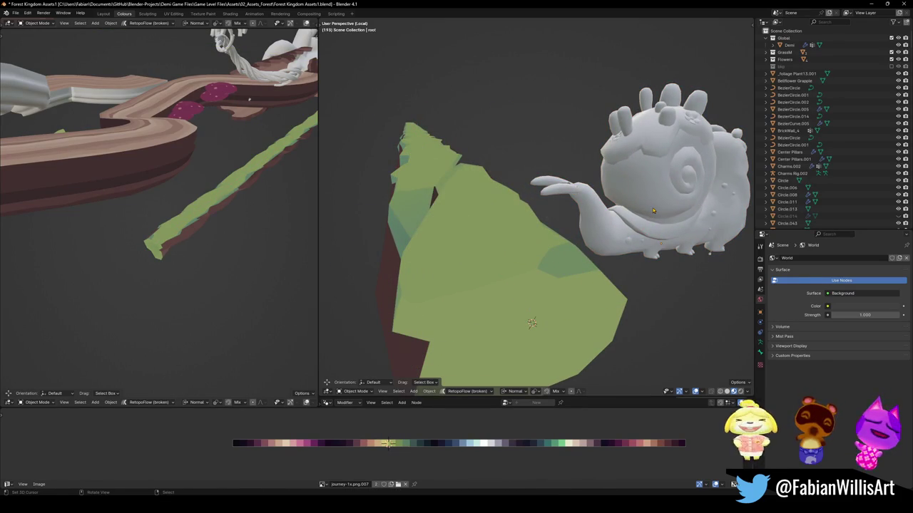
click(653, 208)
shift+click(509, 354)
key(q)
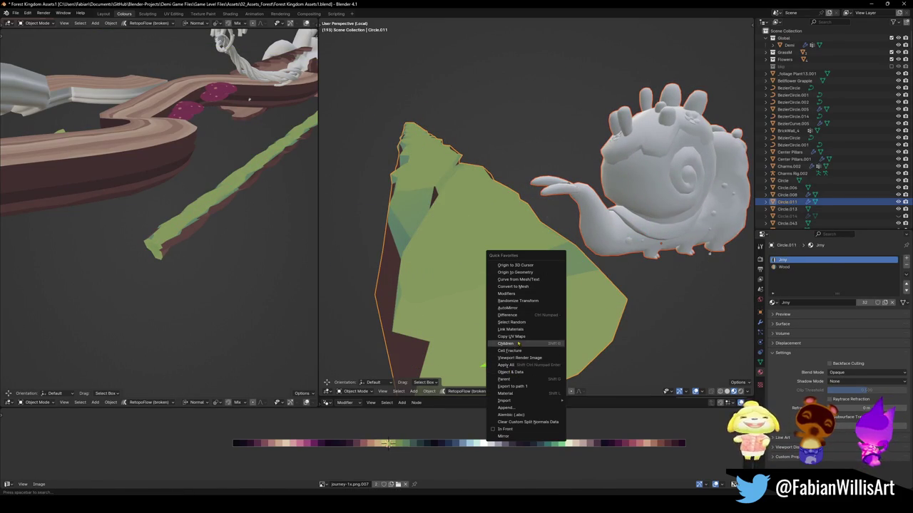
click(511, 328)
middle_drag(675, 169, 538, 219)
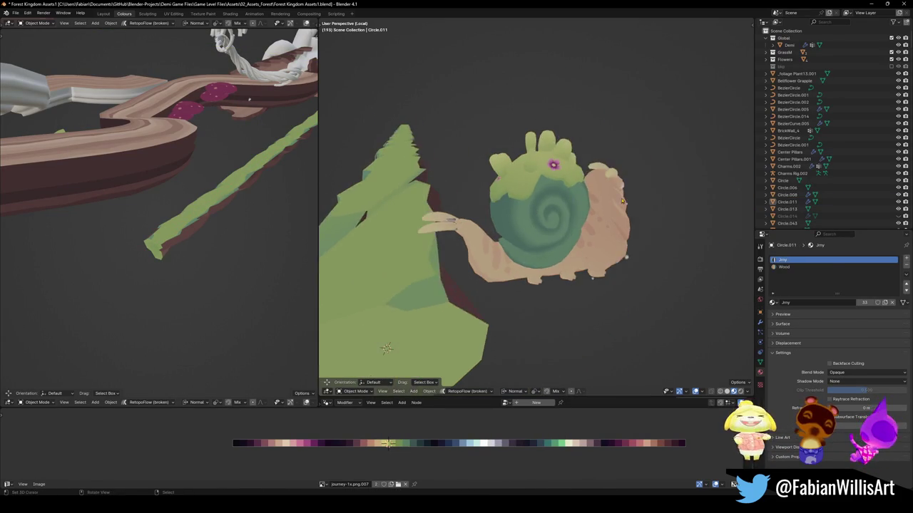
click(537, 217)
key(Tab)
Select the linked top leaf cluster and pink flower on the snail's Body mesh
key(KP_Decimal)
middle_drag(727, 268, 723, 257)
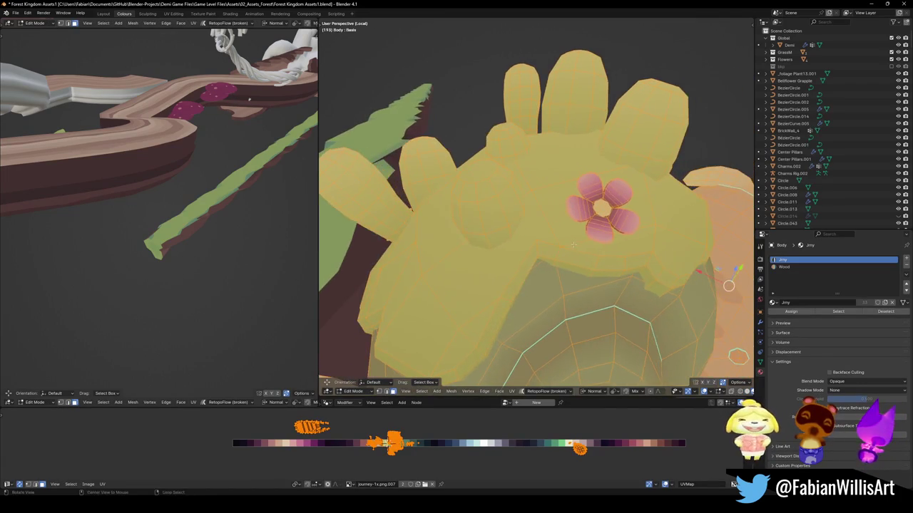
key(alt+a)
scroll(528, 193, up, 4)
mouse_move(542, 214)
middle_down()
mouse_move(570, 199)
mouse_move(591, 203)
mouse_move(498, 207)
middle_up()
key(l)
key(l)
scroll(498, 207, down, 3)
key(alt+a)
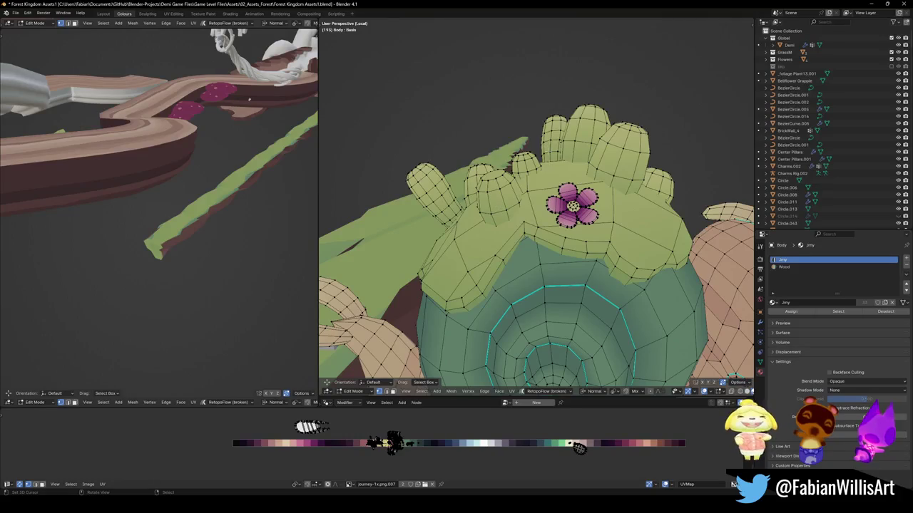
key(l)
key(l)
middle_drag(628, 150, 656, 223)
mouse_move(357, 298)
middle_down()
mouse_move(428, 235)
mouse_move(435, 321)
middle_up()
key(l)
key(l)
key(l)
Select the separated leaf-and-flower piece and unparent it, keeping its transformation
key(Tab)
scroll(441, 348, down, 2)
click(531, 205)
key(alt+p)
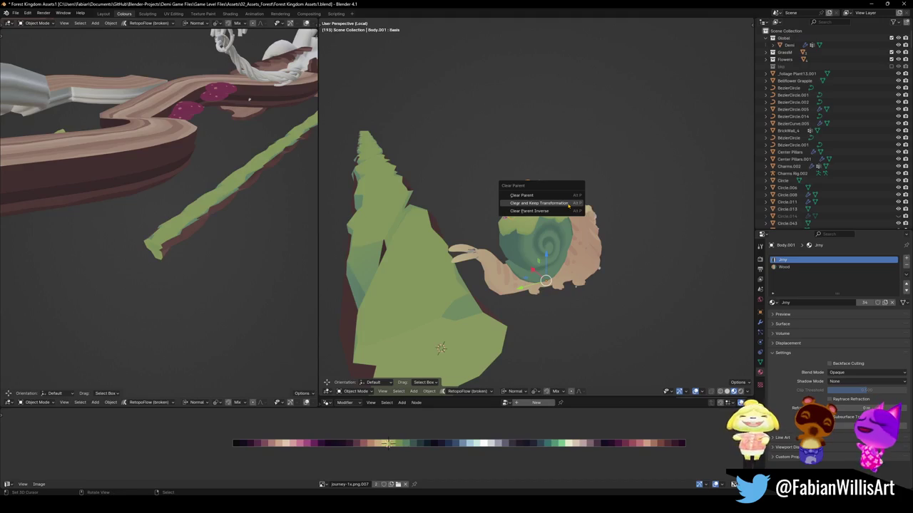
click(569, 206)
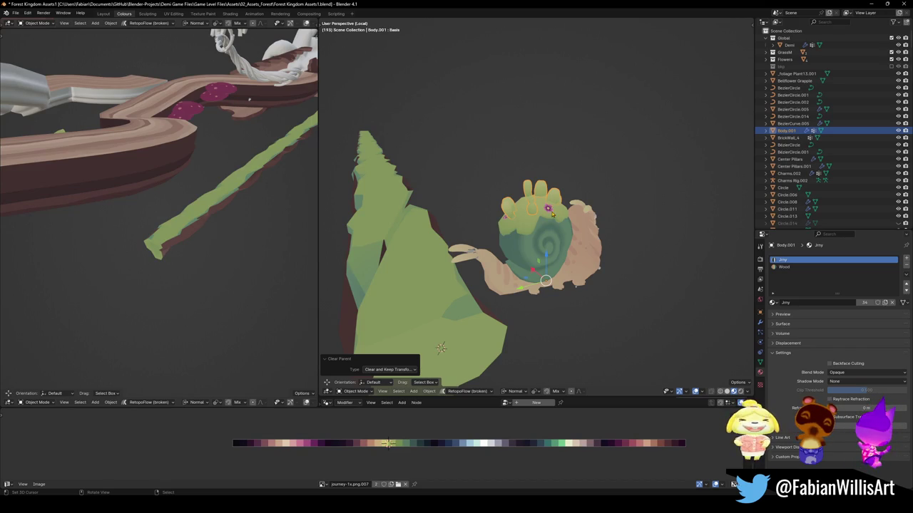
Remove Body.001's root armature modifier and set its origin to its geometry
click(760, 322)
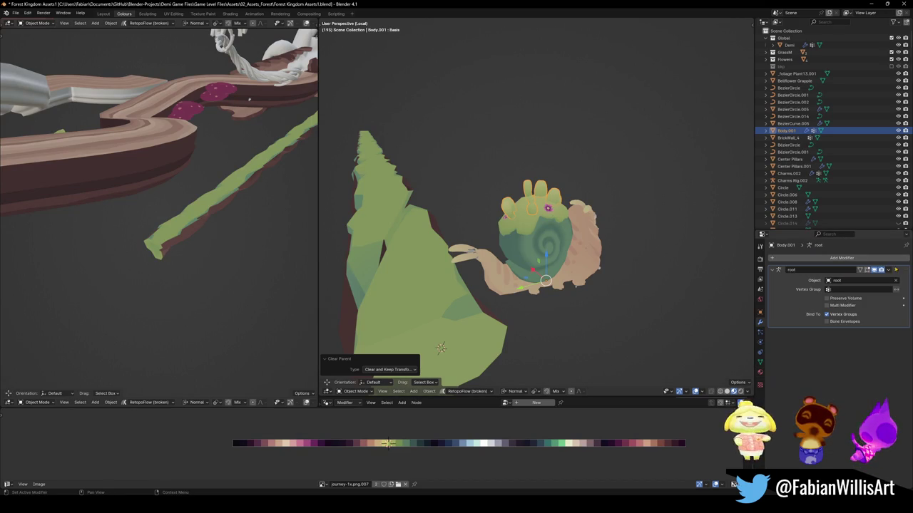
click(897, 270)
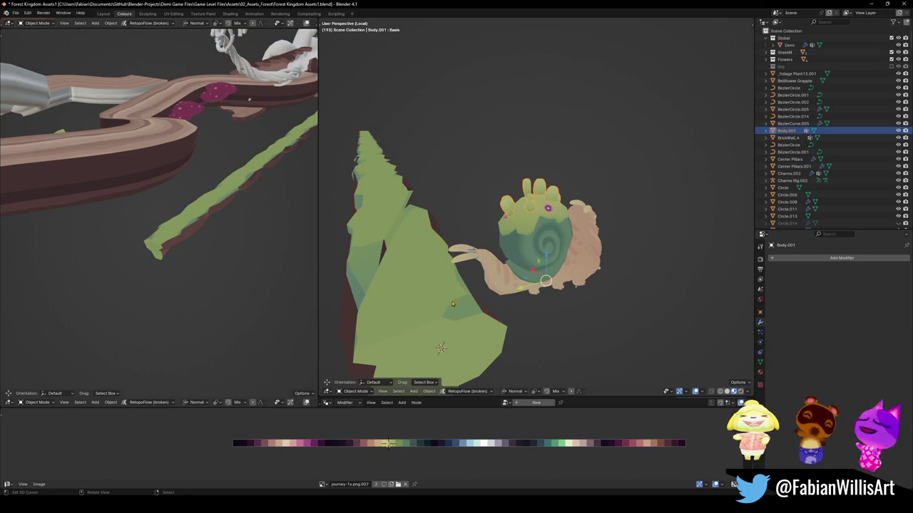
right_click(499, 242)
click(513, 192)
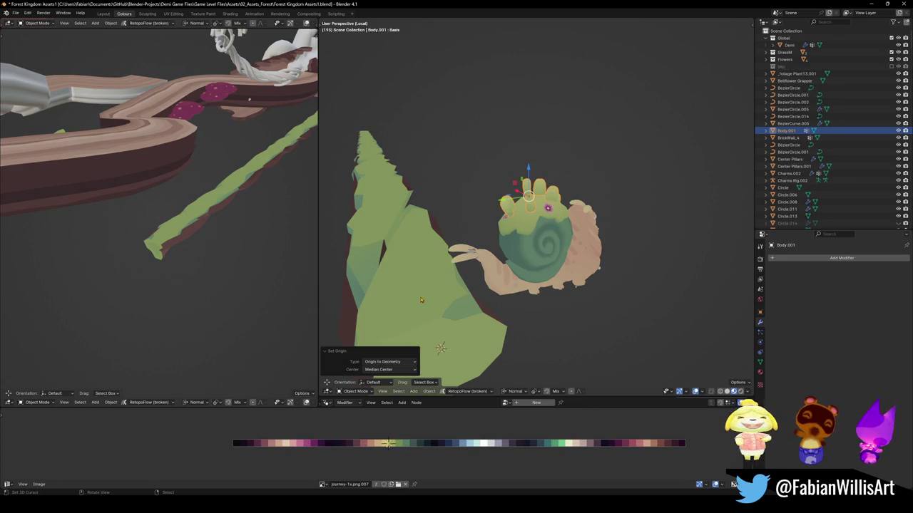
key(shift+s)
Move the flower pieces onto the cliff top and save the file
middle_drag(447, 320, 542, 271)
scroll(542, 271, up, 5)
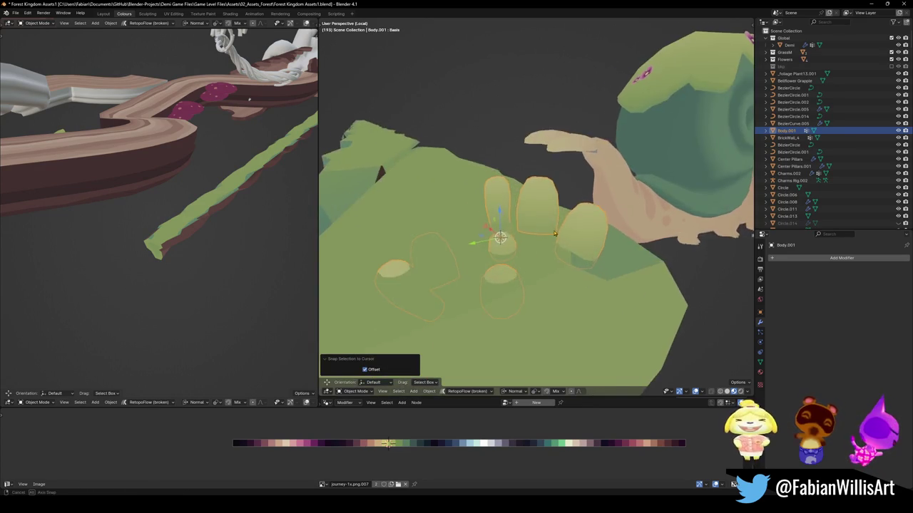
key(g)
click(544, 247)
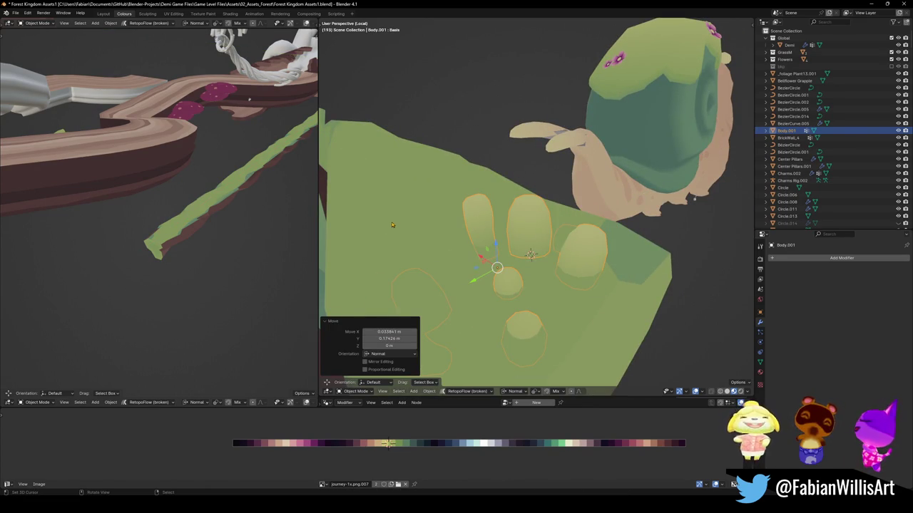
click(531, 244)
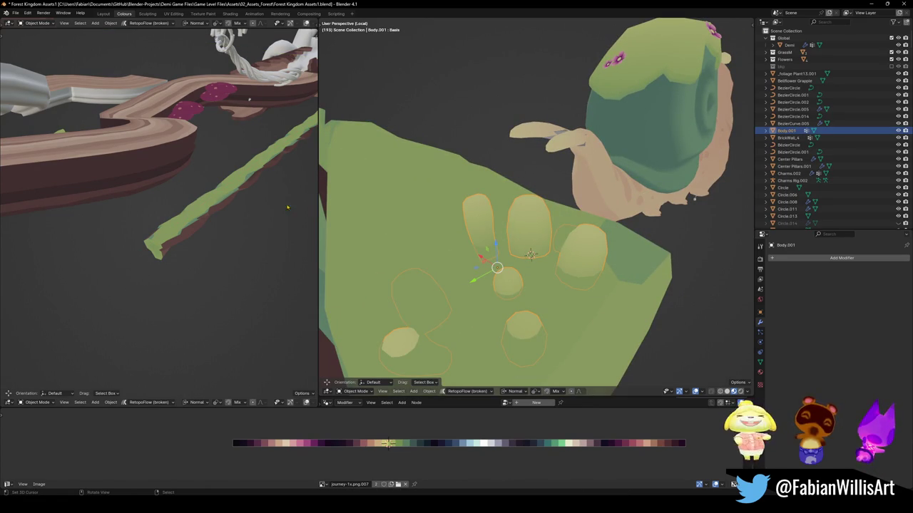
mouse_move(256, 179)
middle_down()
mouse_move(164, 187)
mouse_move(193, 189)
middle_up()
scroll(214, 181, up, 3)
scroll(214, 182, down, 4)
key(ctrl+s)
Raise the leaf clumps 0.155 m straight up, then enter Edit Mode in front view
scroll(164, 186, up, 2)
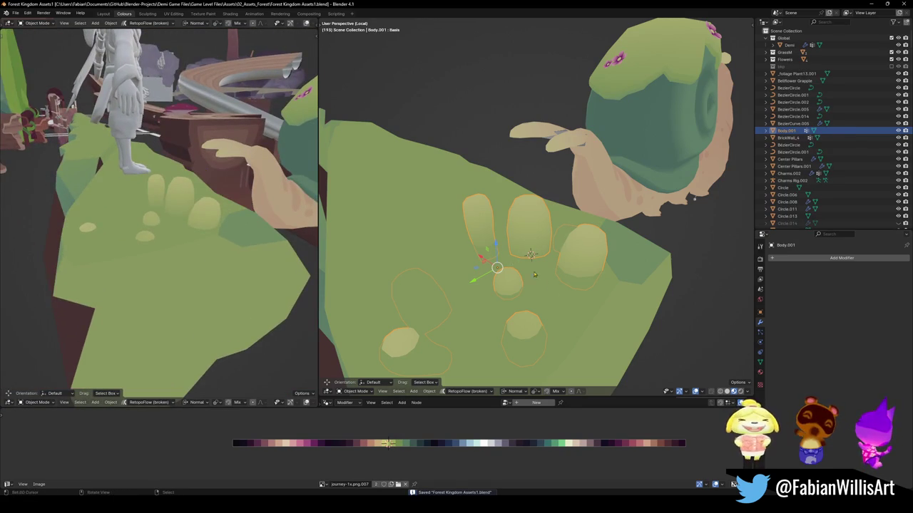
middle_drag(504, 267, 538, 267)
key(g)
key(z)
click(540, 230)
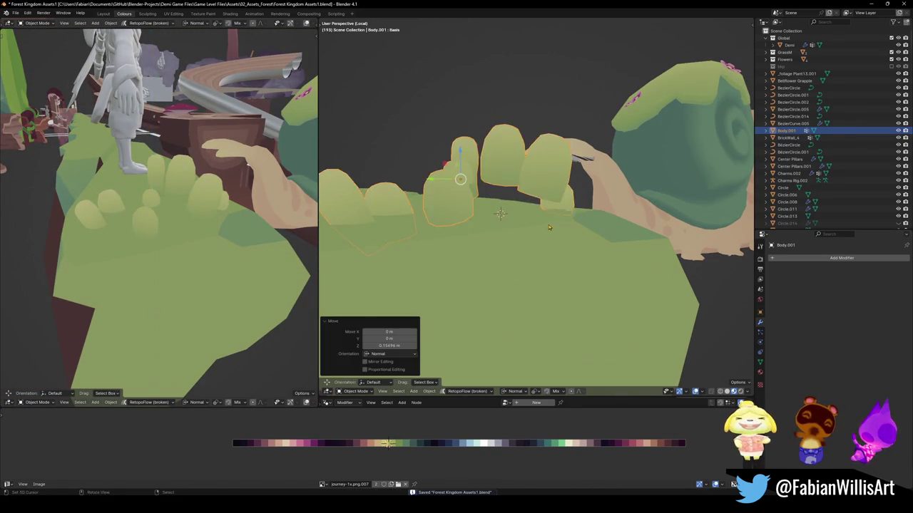
middle_drag(540, 230, 539, 202)
key(Tab)
key(KP_1)
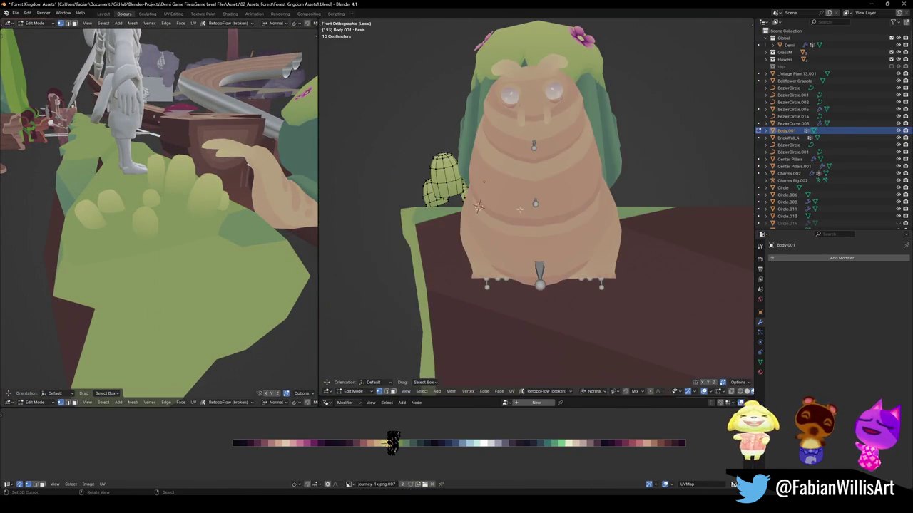
In right side view, select a single leaf clump and try a tilt, then undo it
key(KP_3)
key(a)
key(alt+a)
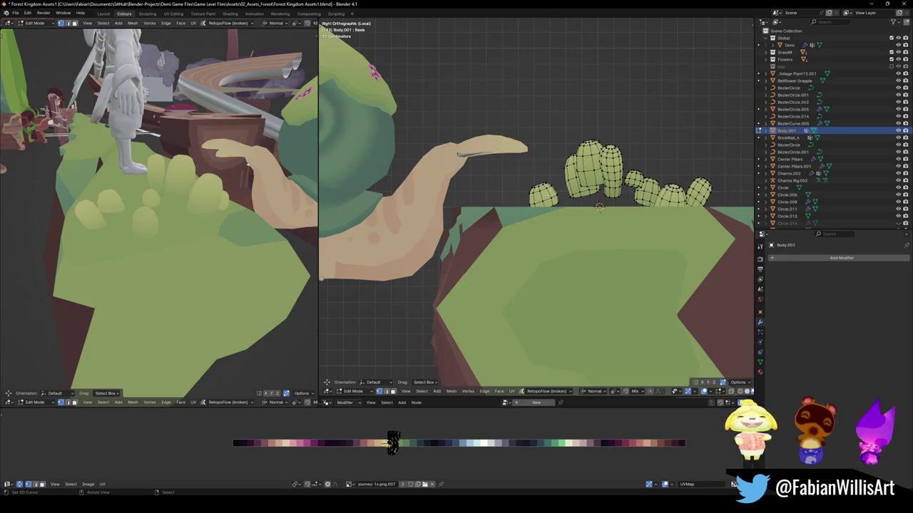
key(l)
key(r)
key(Escape)
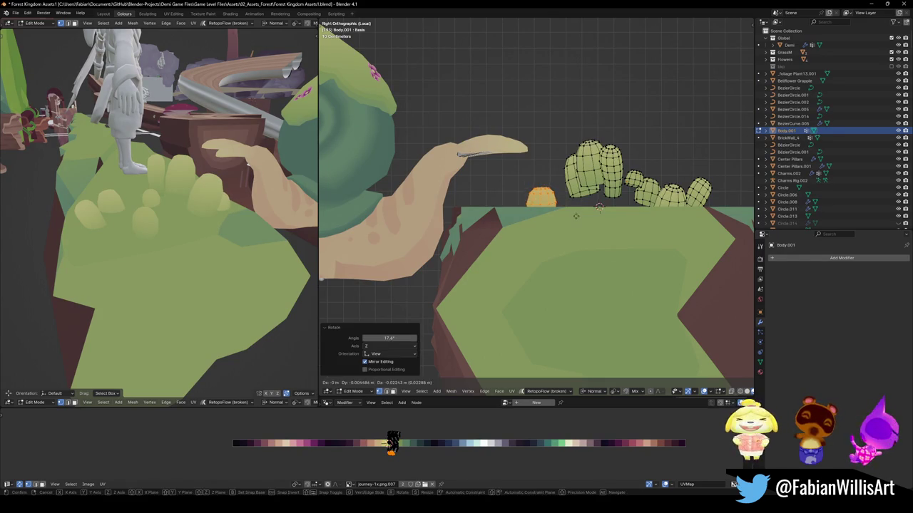
key(ctrl+z)
Move the small leaf clump along the ledge, tilt it 8.42°, and nudge it slightly
key(l)
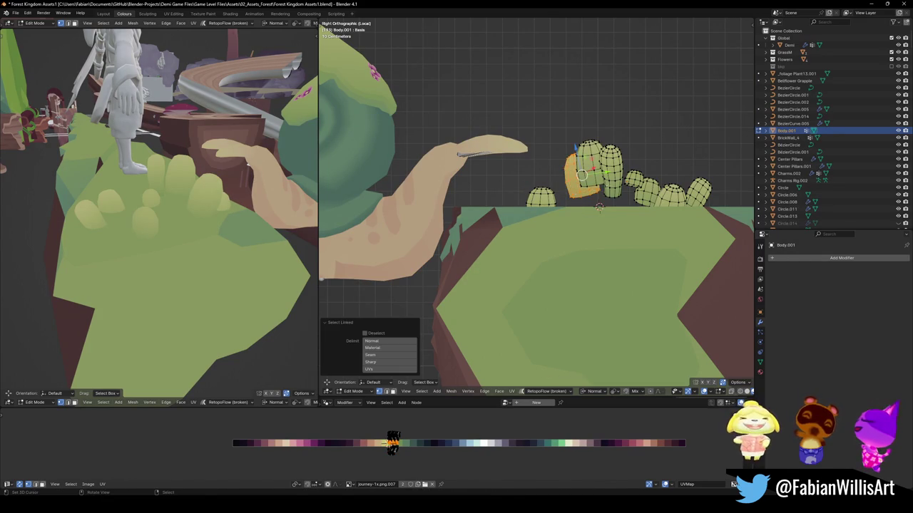
key(g)
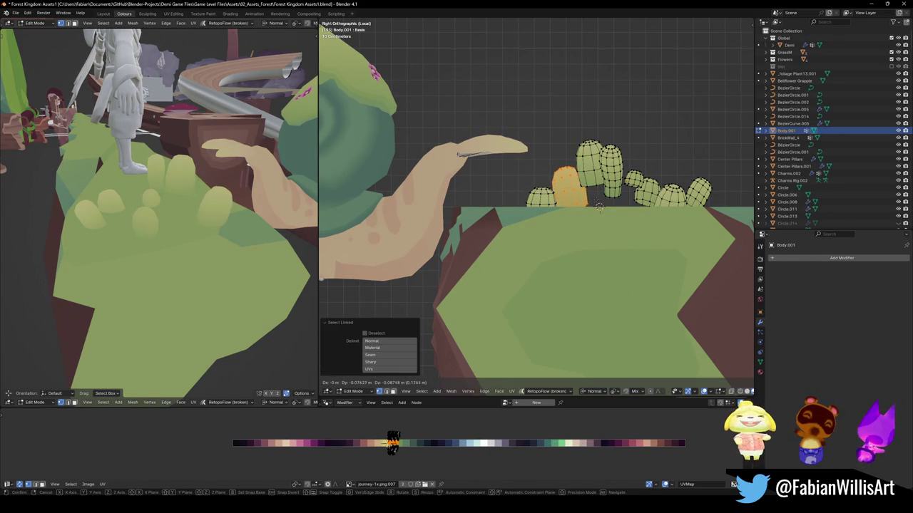
click(599, 207)
key(r)
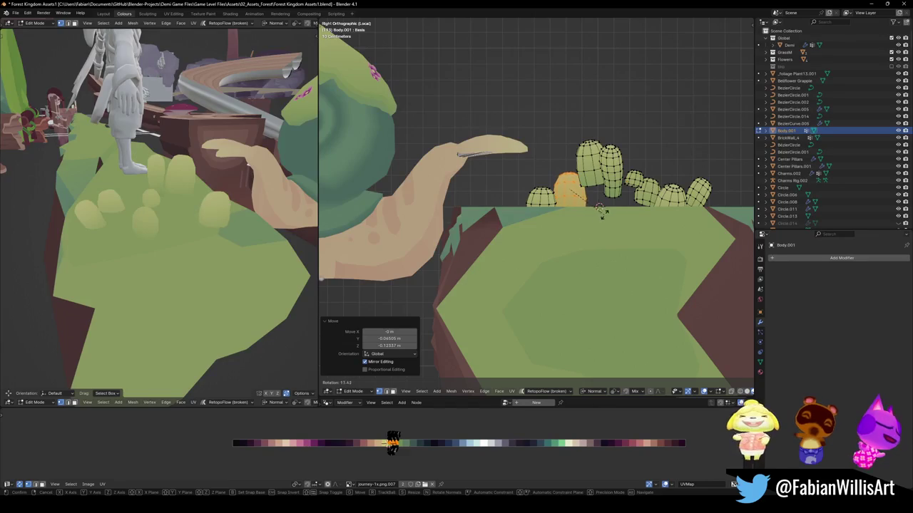
click(601, 209)
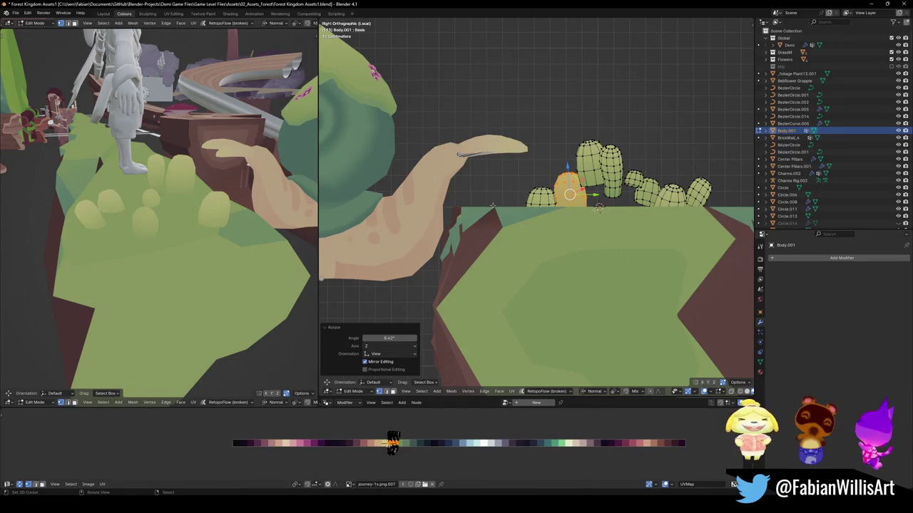
middle_drag(239, 228, 197, 220)
key(g)
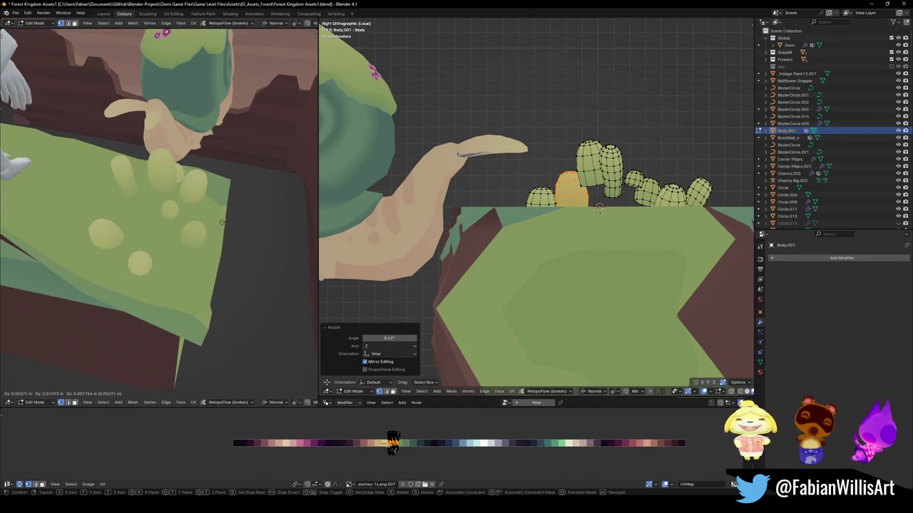
click(319, 211)
Reposition and tilt another leaf clump, then tilt the tall leaf clump
key(l)
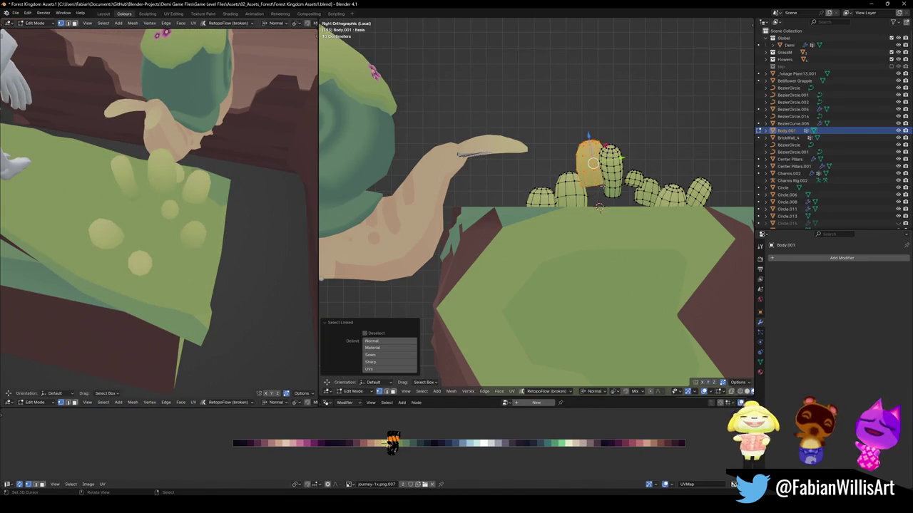
key(g)
click(603, 208)
key(r)
key(Escape)
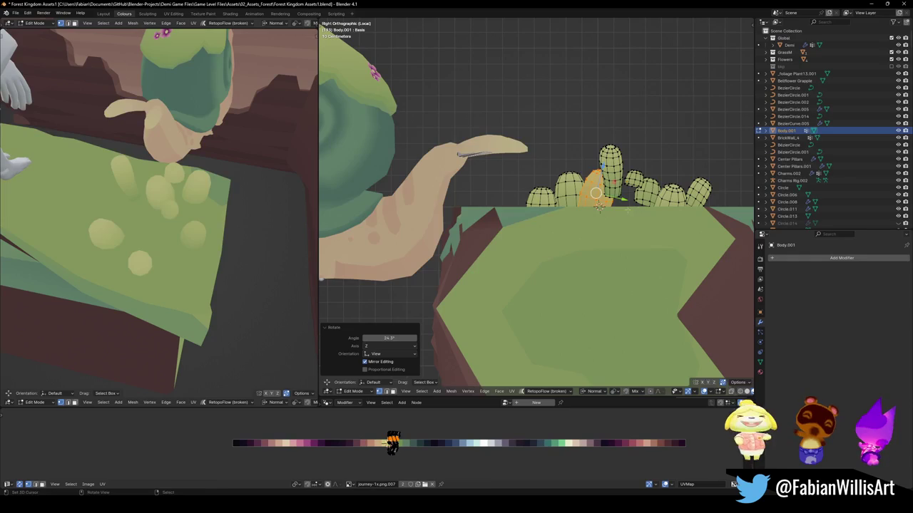
key(l)
key(r)
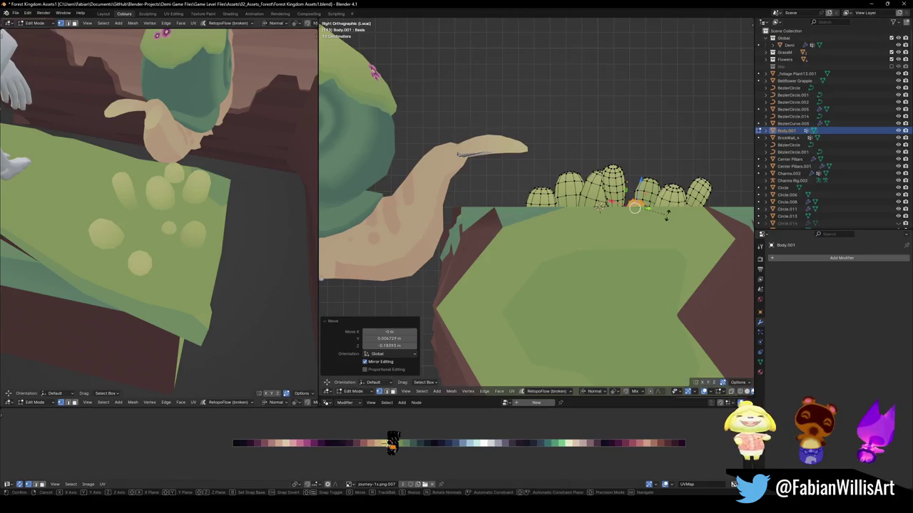
click(600, 206)
Move and tilt one more small leaf clump, then deselect it
key(l)
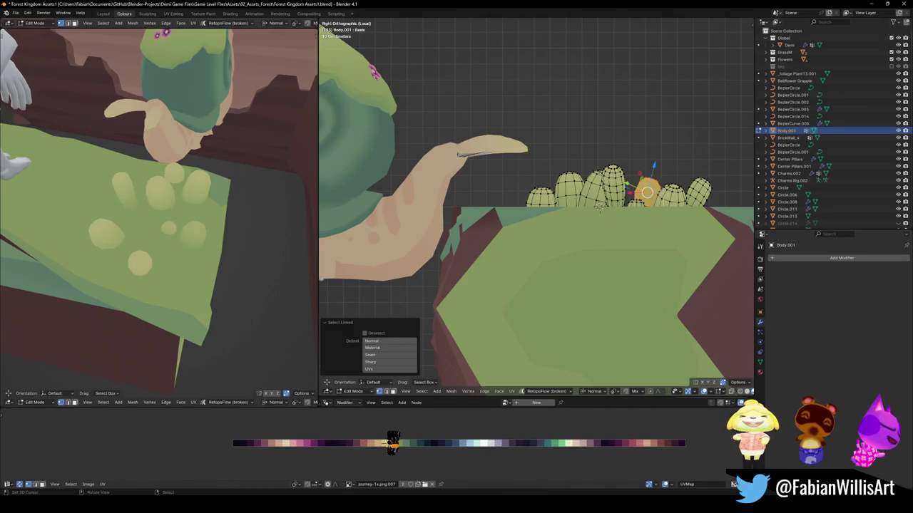
key(g)
click(669, 212)
key(r)
click(677, 210)
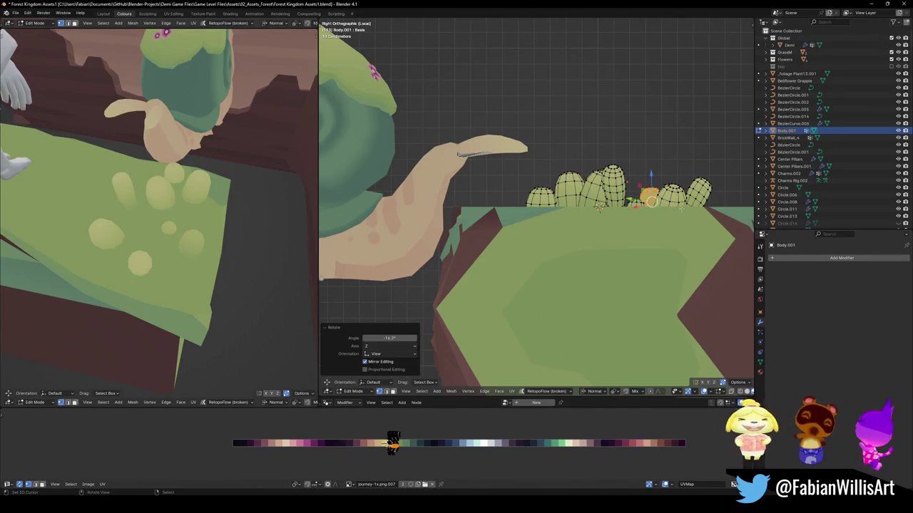
key(alt+a)
mouse_move(107, 214)
middle_down()
mouse_move(125, 223)
mouse_move(387, 241)
middle_up()
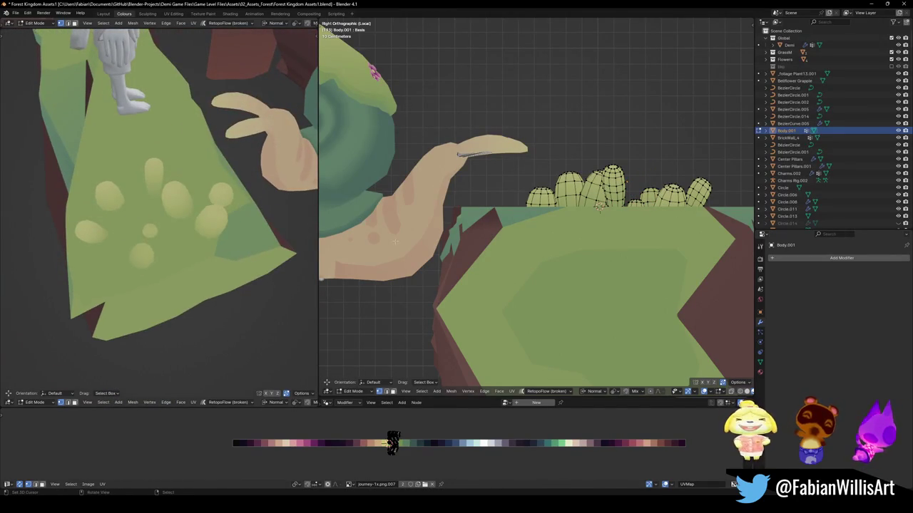
middle_drag(645, 227, 601, 213)
Select all the leaf clumps and move them along the Z axis
key(a)
key(g)
key(z)
key(z)
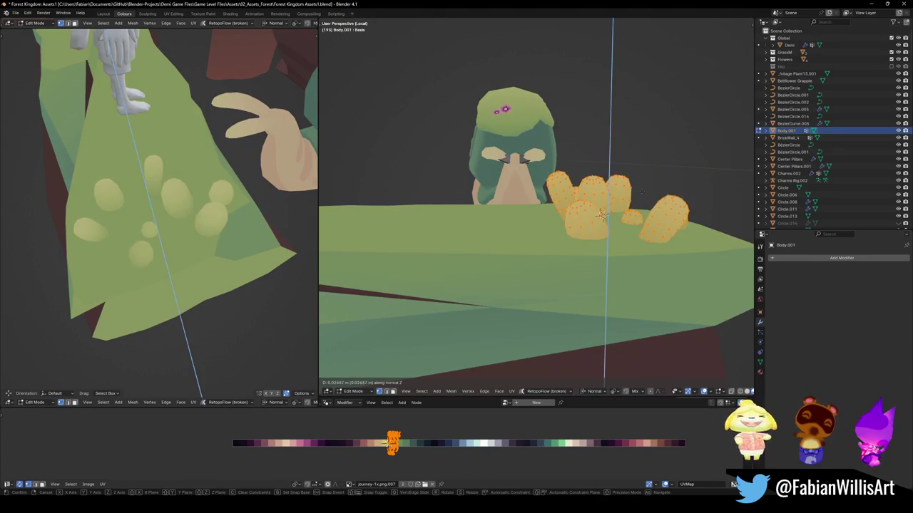
click(601, 214)
key(KP_Decimal)
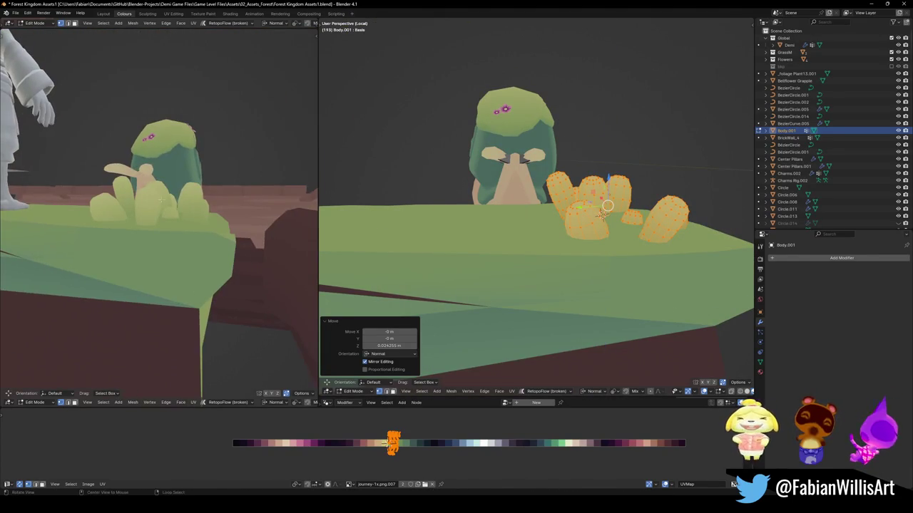
Shift the clumps' UVs horizontally across the colour palette and shrink them
key(g)
key(x)
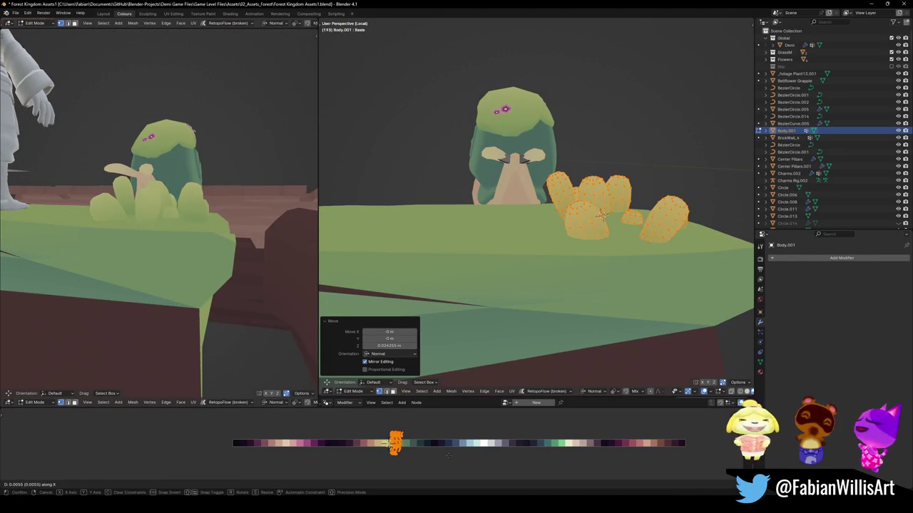
key(Escape)
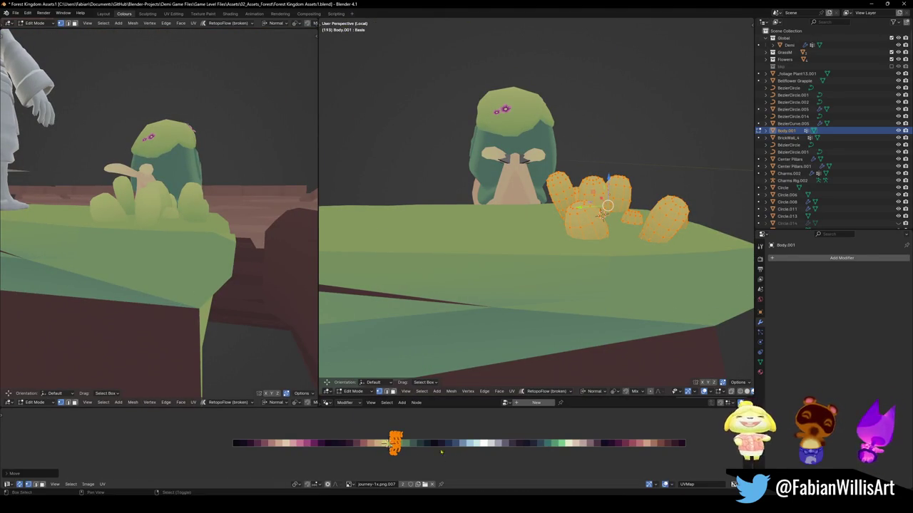
middle_drag(143, 214, 156, 241)
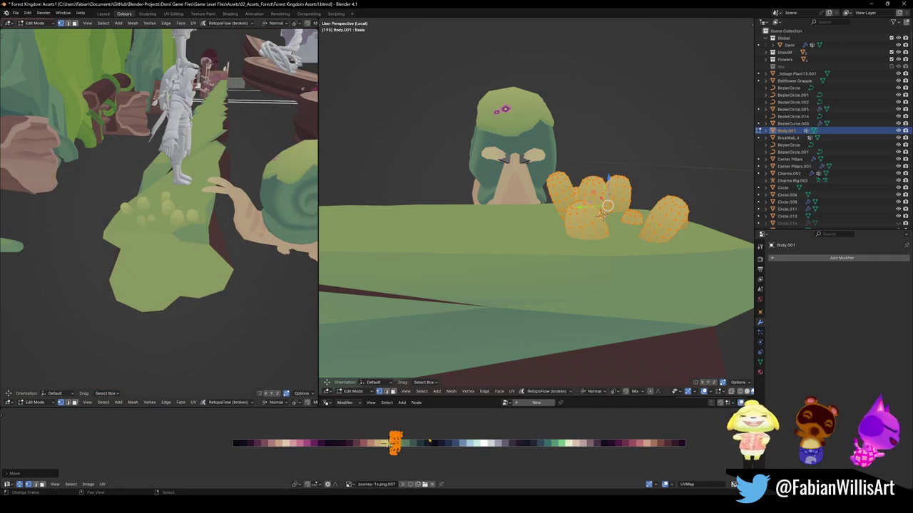
key(s)
click(396, 436)
Slide and rescale the clumps' UVs onto a different colour swatch
key(g)
key(x)
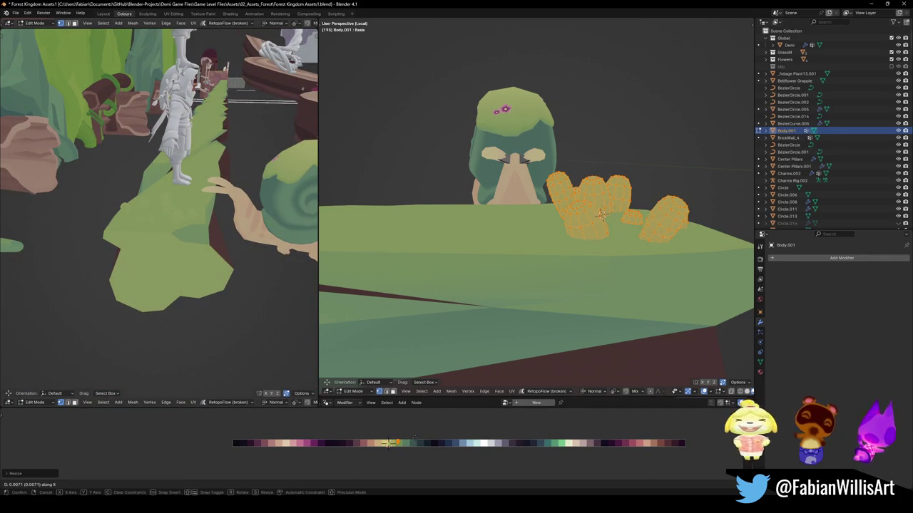
click(407, 435)
key(s)
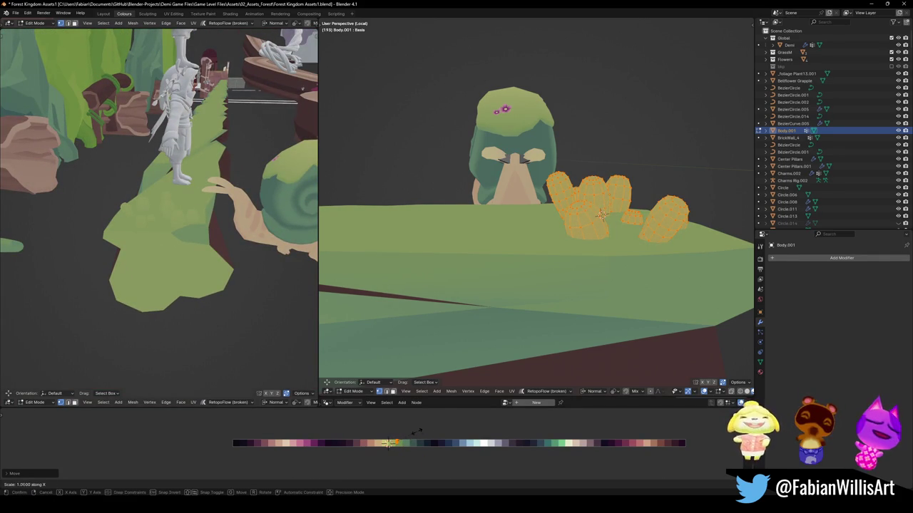
click(441, 433)
key(g)
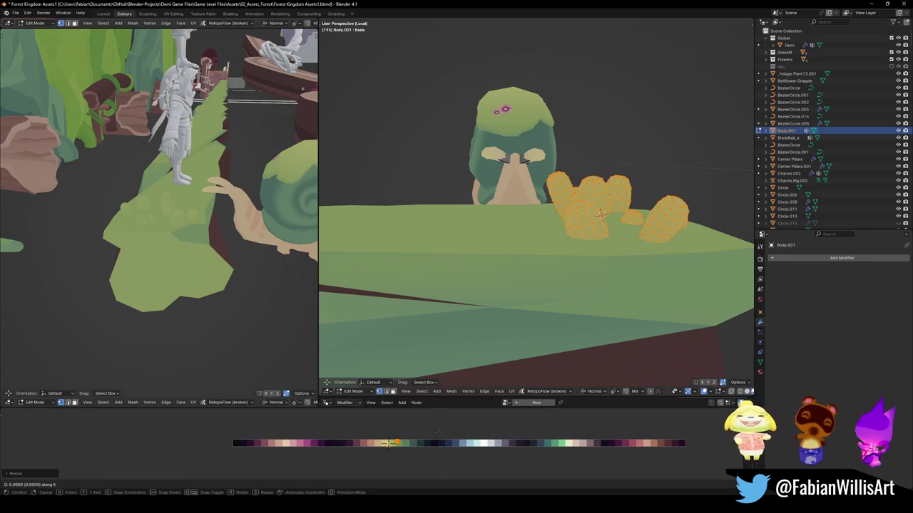
click(433, 427)
mouse_move(171, 214)
middle_down()
mouse_move(214, 251)
mouse_move(195, 254)
middle_up()
Try fattening the leaf clumps with Shrink/Fatten, then undo the attempt
middle_drag(602, 214, 611, 191)
key(alt+s)
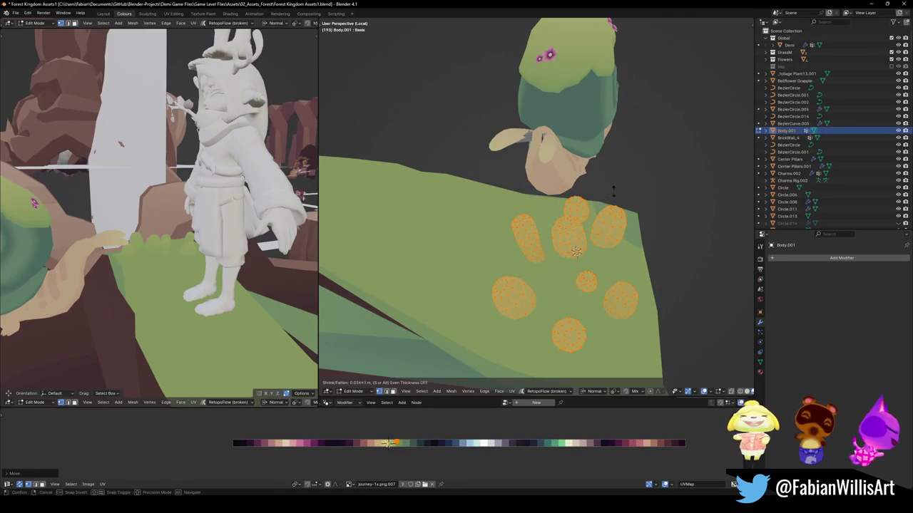
click(621, 172)
mouse_move(176, 259)
middle_down()
mouse_move(118, 277)
mouse_move(6, 275)
mouse_move(166, 262)
middle_up()
scroll(166, 262, up, 4)
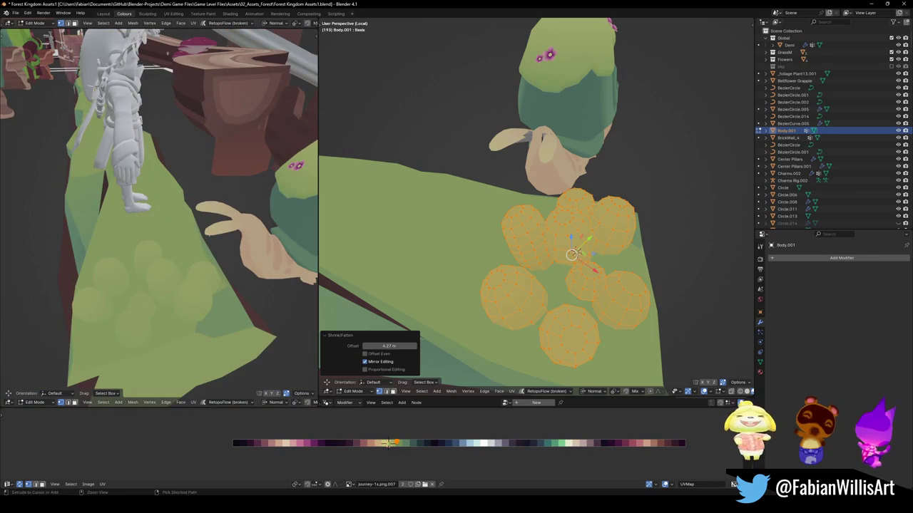
key(ctrl+z)
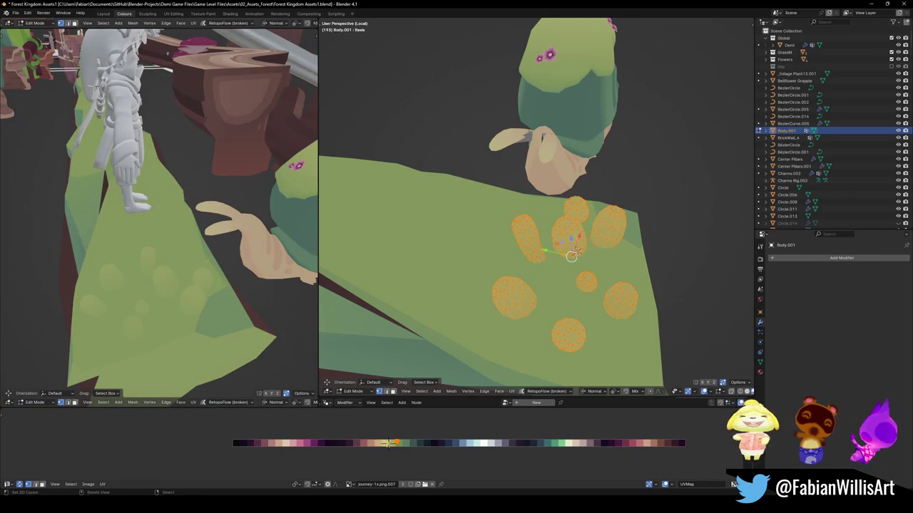
Puff out the bush blobs 2.12 m with Shrink/Fatten and return to Object Mode
key(alt+s)
click(559, 56)
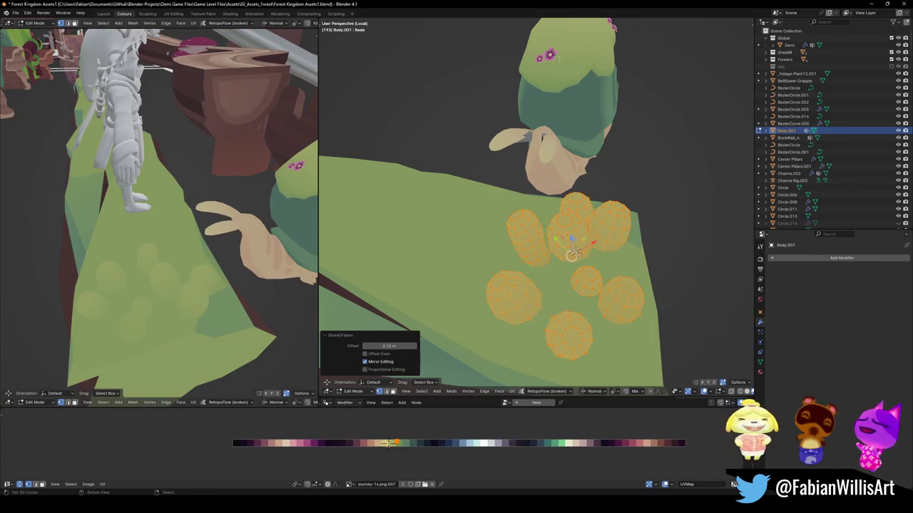
middle_drag(158, 124, 147, 205)
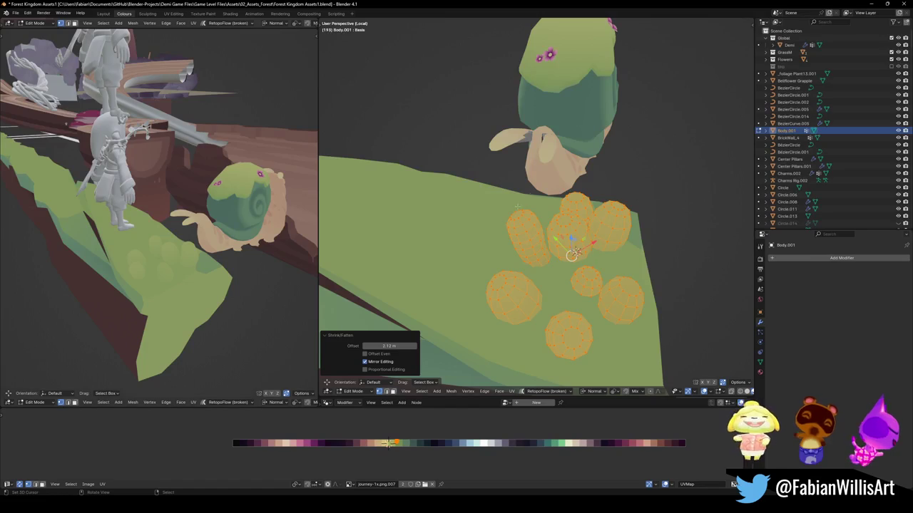
key(Tab)
middle_drag(605, 238, 562, 303)
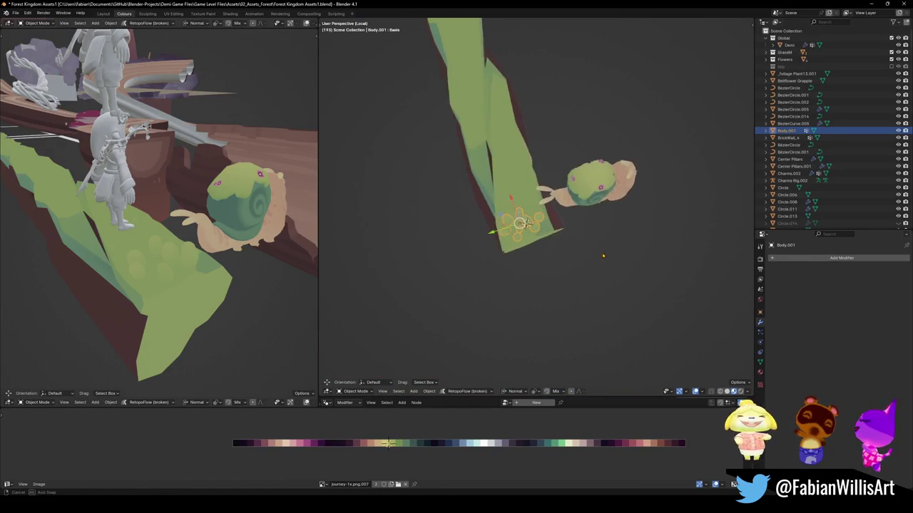
Duplicate the bush cluster, rotate the copy 78.9° and place it further down the leaf
key(shift+d)
click(552, 170)
key(r)
click(522, 157)
key(g)
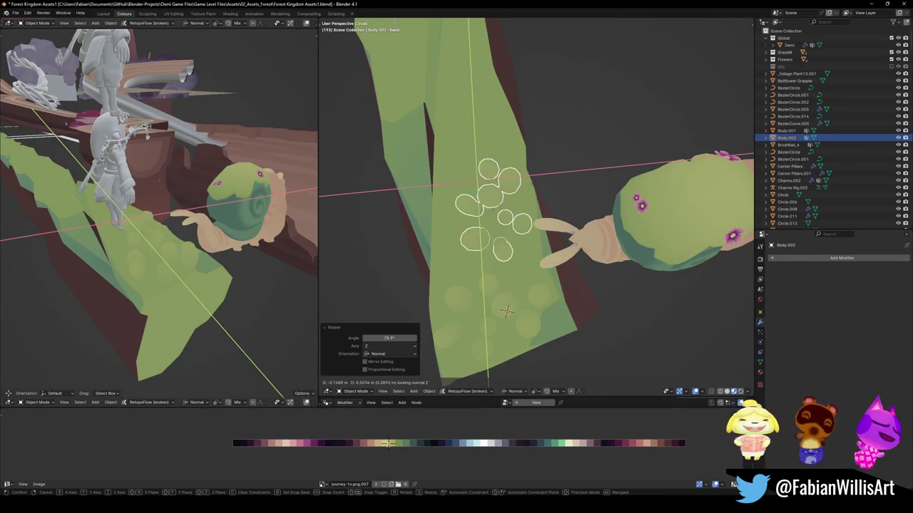
click(528, 185)
middle_drag(528, 185, 493, 300)
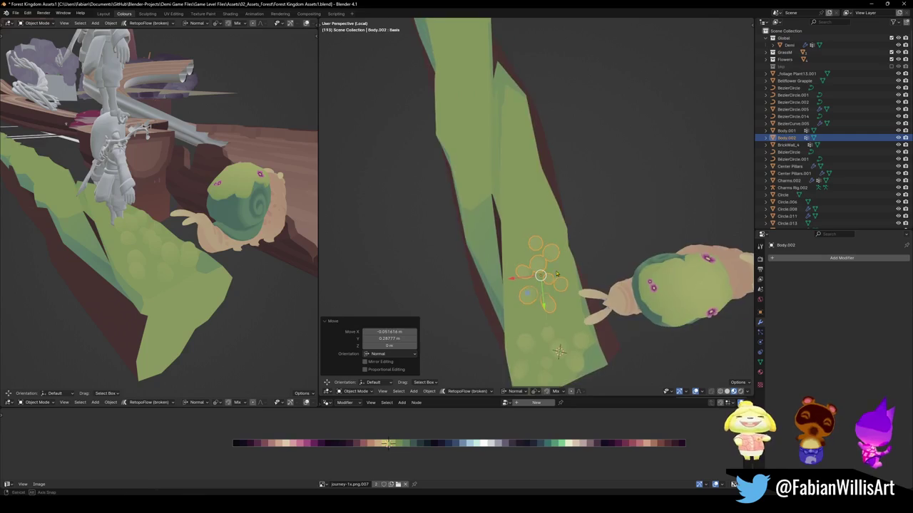
Shift the Demi character slightly, then reselect the first bush cluster Body.001
key(alt+a)
click(117, 150)
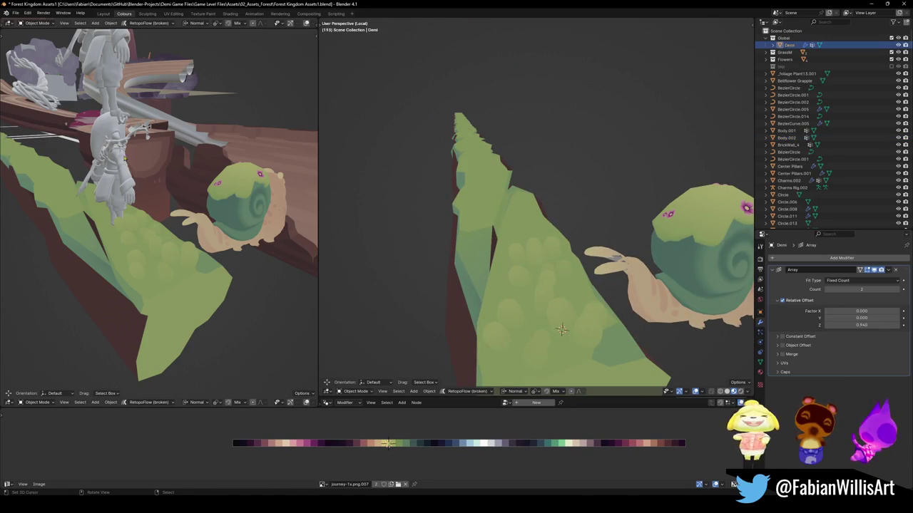
key(g)
click(168, 232)
middle_drag(167, 229, 171, 222)
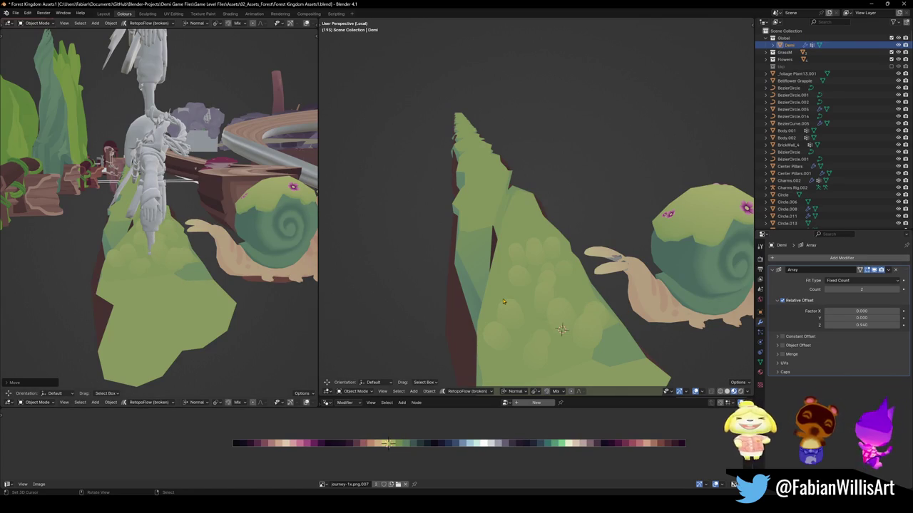
click(500, 321)
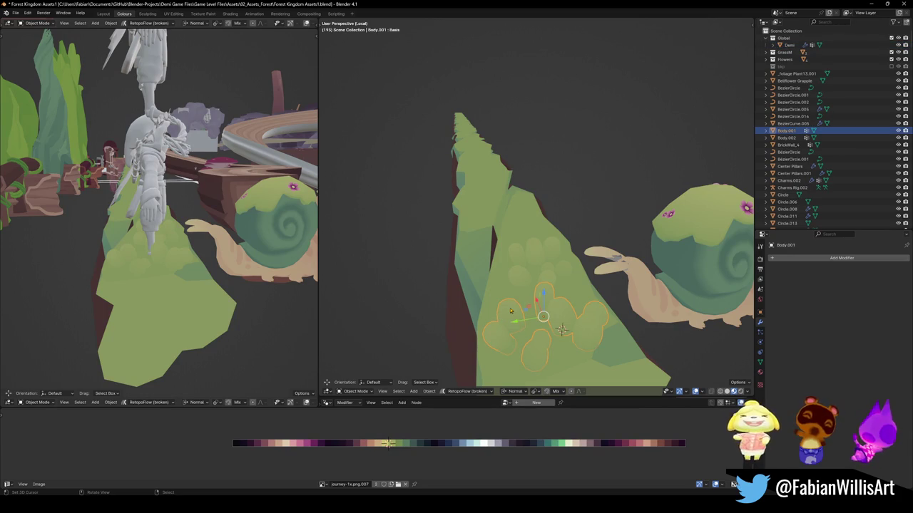
In top view, move, shrink slightly and rotate Body.001 to sit near the ledge's far end
key(KP_7)
shift+middle_drag(508, 185, 507, 223)
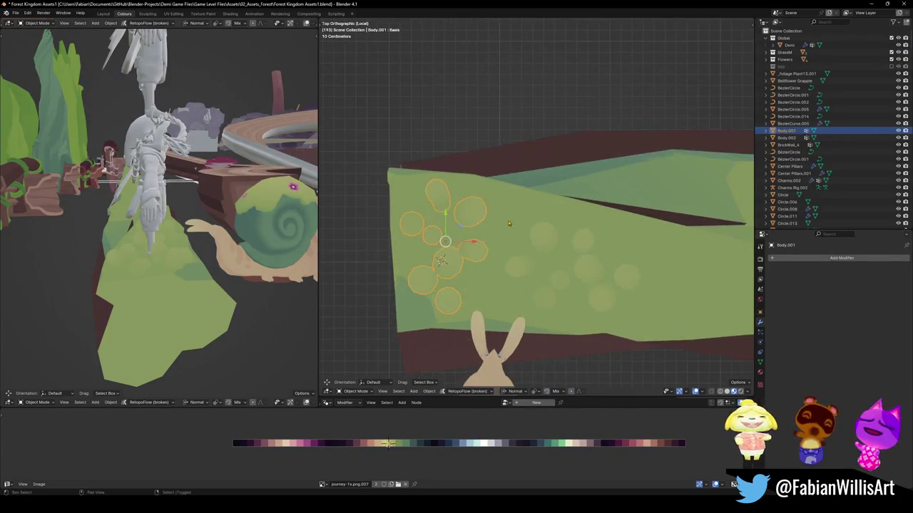
key(g)
click(542, 286)
key(s)
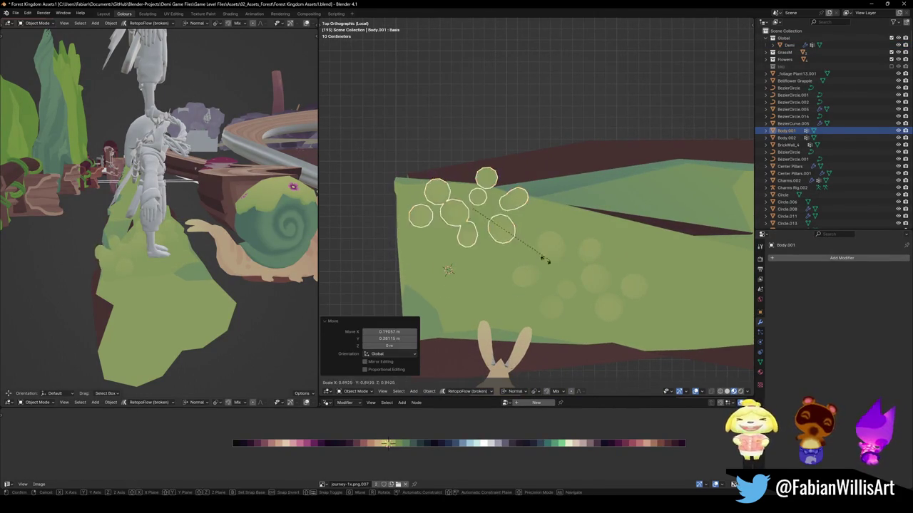
click(514, 256)
key(r)
click(532, 250)
key(g)
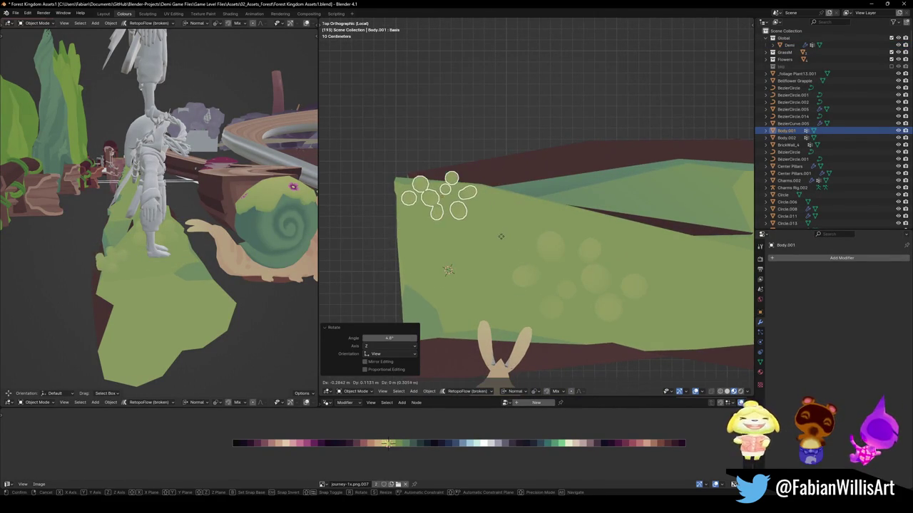
click(501, 241)
Move Body.002 along the ledge and shrink it to 0.739
click(539, 261)
shift+middle_drag(654, 308, 630, 280)
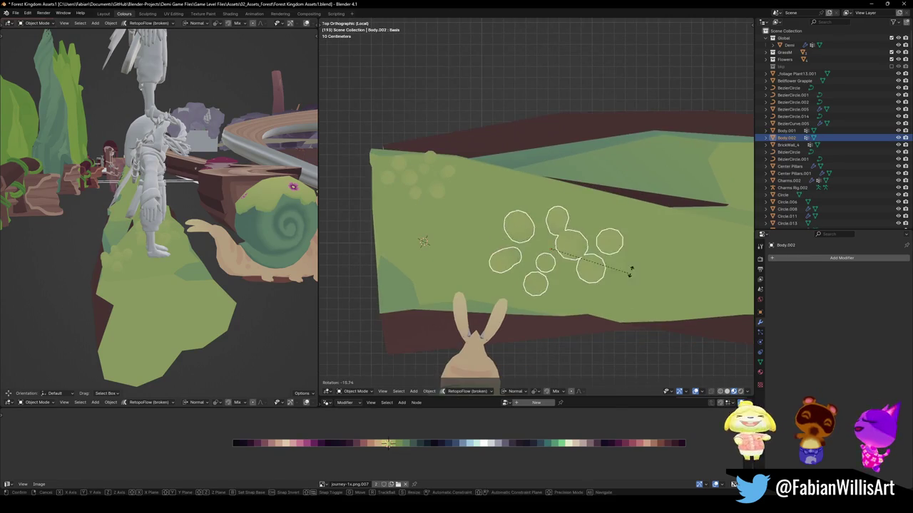
key(g)
click(635, 282)
key(s)
click(631, 282)
key(g)
click(631, 293)
Stretch Body.002 by 1.577 along Y and rotate it 11.5°
key(s)
key(y)
key(y)
click(652, 298)
key(r)
click(648, 311)
Try raising Body.002 along its normal Z on the ledge, then undo it
mouse_move(199, 235)
middle_down()
mouse_move(212, 251)
mouse_move(179, 235)
mouse_move(161, 243)
mouse_move(168, 260)
middle_up()
scroll(164, 228, up, 4)
key(g)
key(z)
click(166, 245)
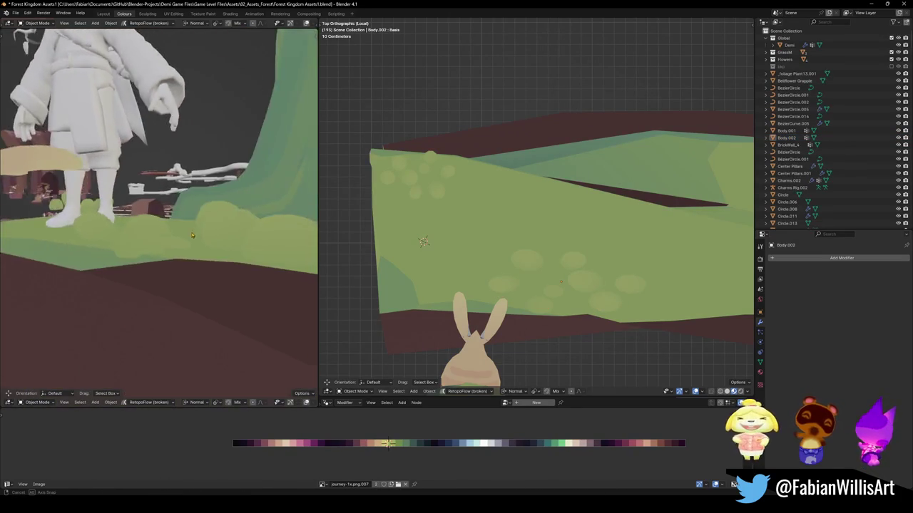
key(ctrl+z)
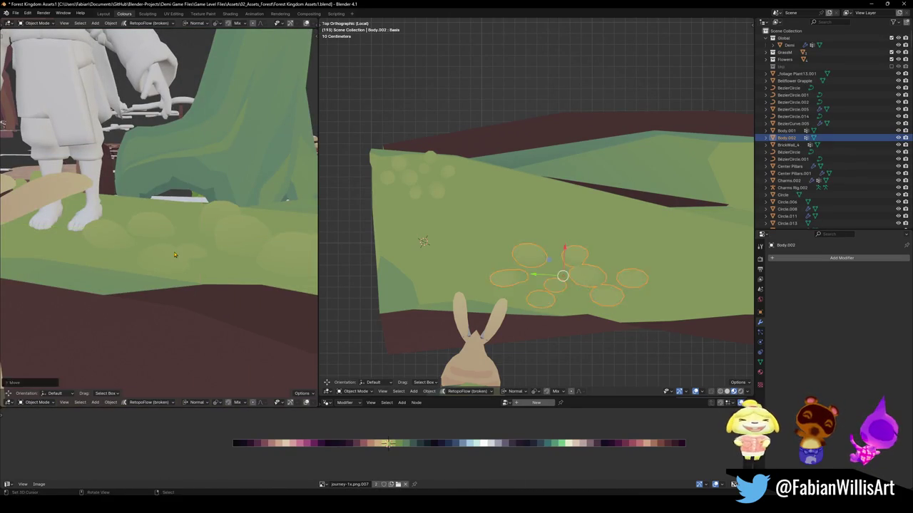
Move Demi level across the ledge, keeping its height, so it stands on the green strip
mouse_move(179, 233)
middle_down()
mouse_move(198, 250)
mouse_move(126, 227)
mouse_move(146, 234)
middle_up()
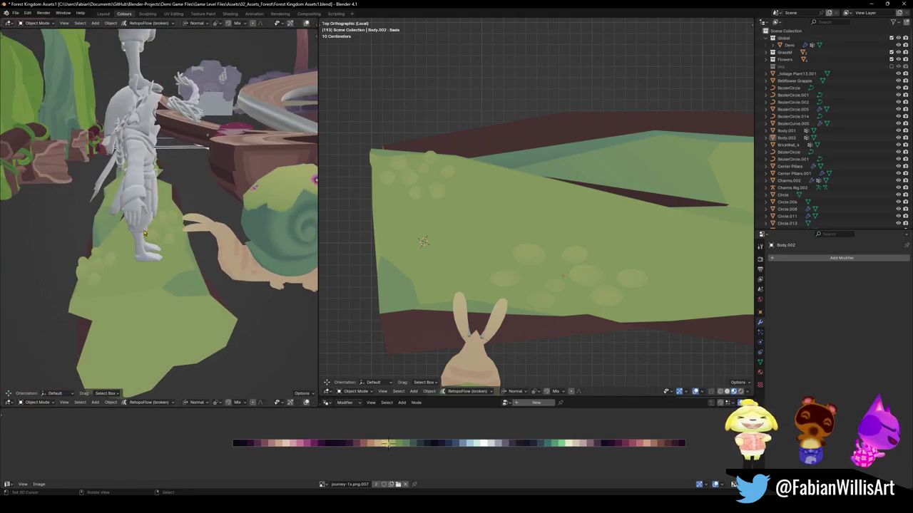
click(158, 236)
key(g)
key(shift+z)
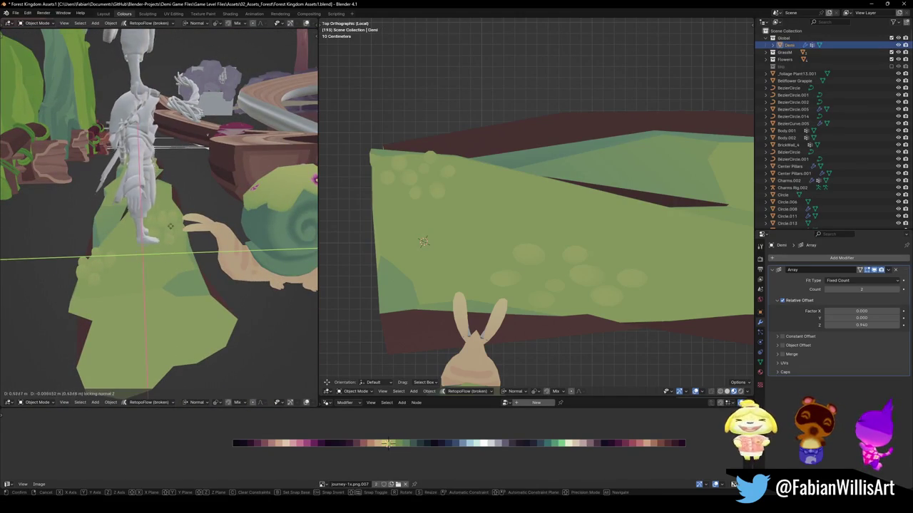
click(163, 219)
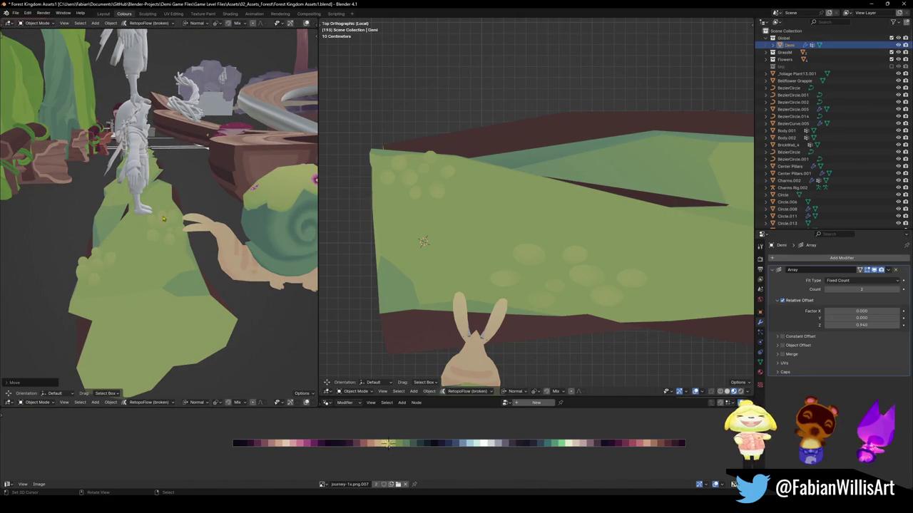
Reselect Body.001, then Body.002, while orbiting the views around the snail
click(102, 273)
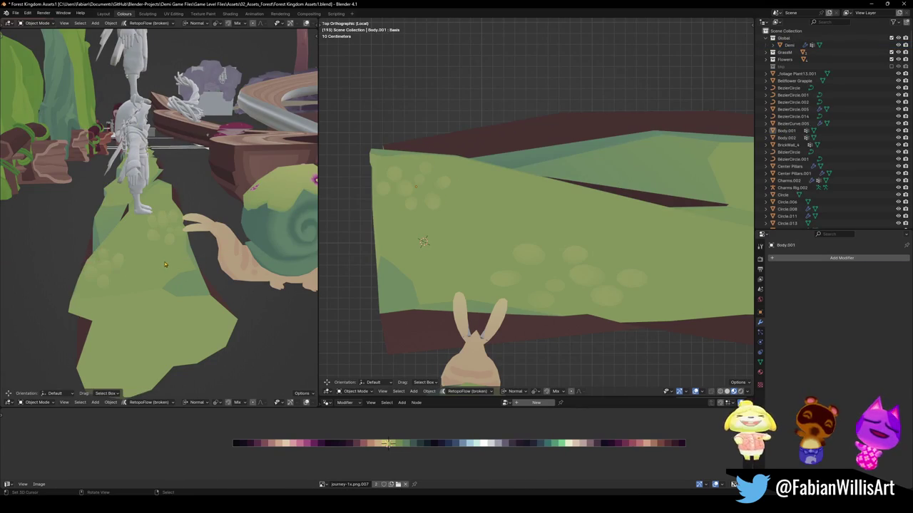
middle_drag(201, 232, 168, 229)
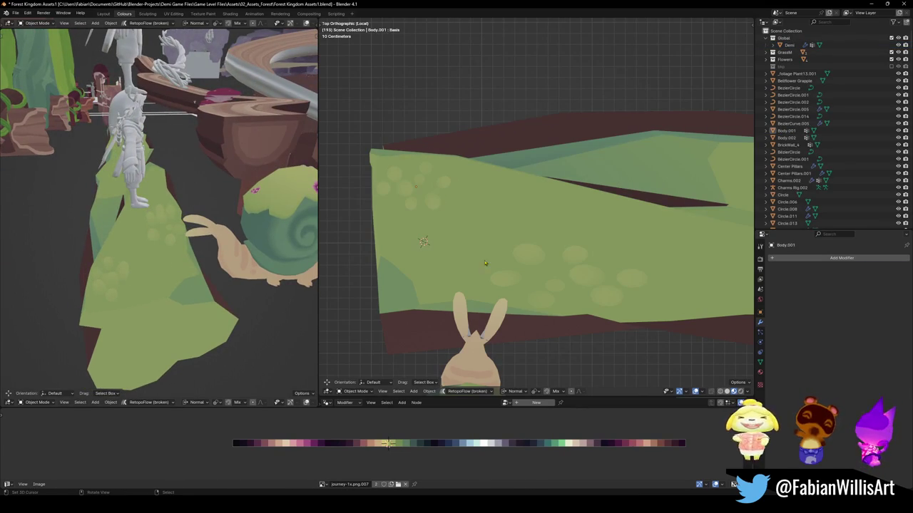
click(525, 259)
middle_drag(526, 259, 564, 214)
Stretch Body.002 by 1.79 along Z and deselect it
key(s)
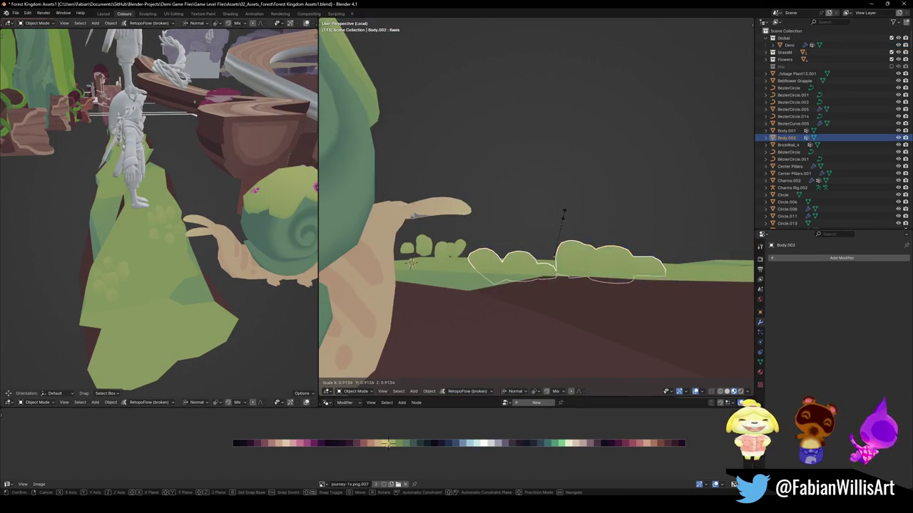
key(z)
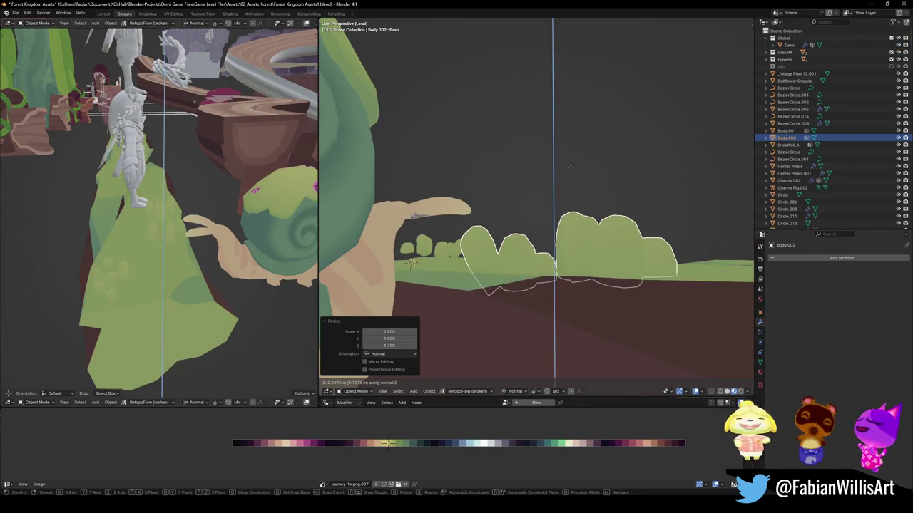
click(574, 176)
key(alt+a)
Return to top view over the ledge and duplicate the bush cluster
mouse_move(150, 250)
middle_down()
mouse_move(110, 262)
mouse_move(194, 239)
mouse_move(170, 260)
middle_up()
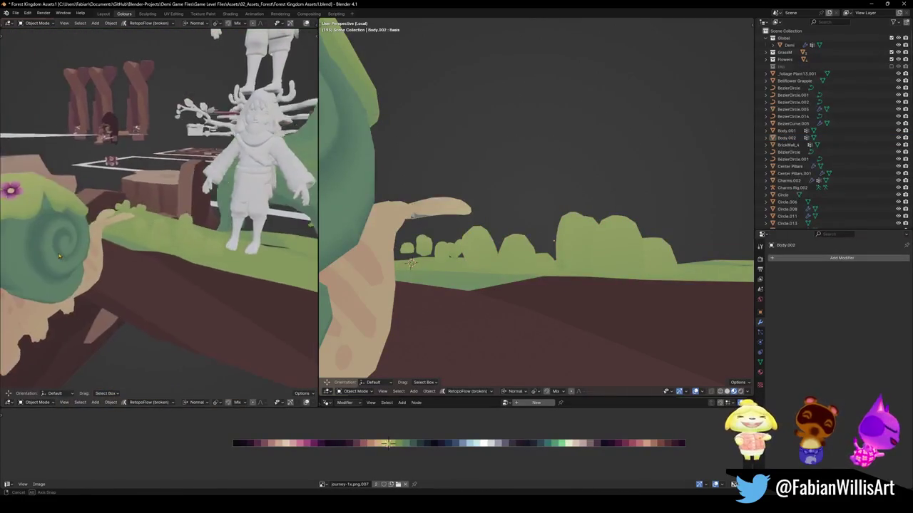
middle_drag(171, 259, 214, 246)
key(KP_7)
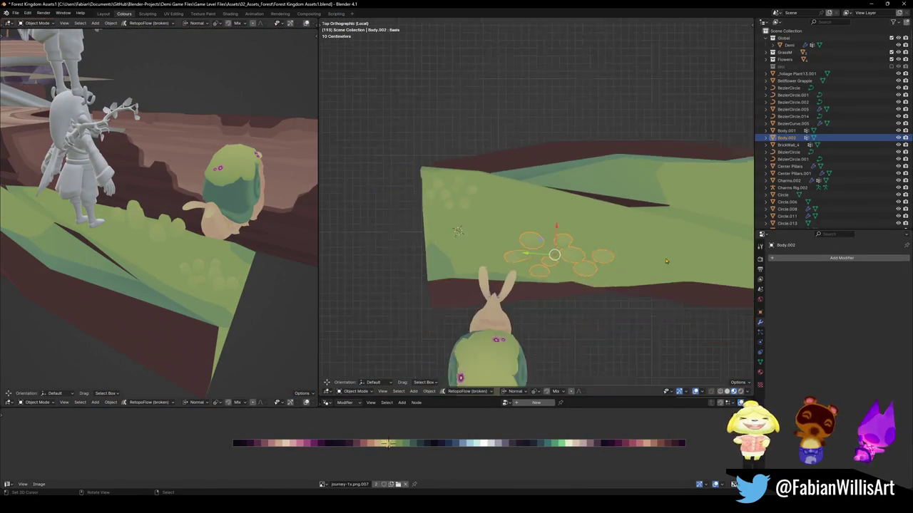
key(shift+d)
Place the first duplicate on the ledge, then add a second rotated copy
click(661, 219)
shift+middle_drag(661, 218, 604, 229)
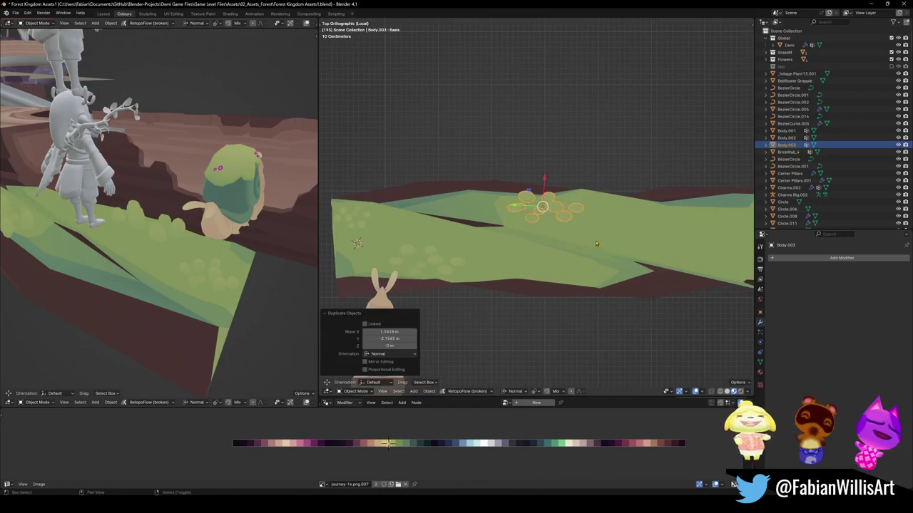
key(shift+d)
key(r)
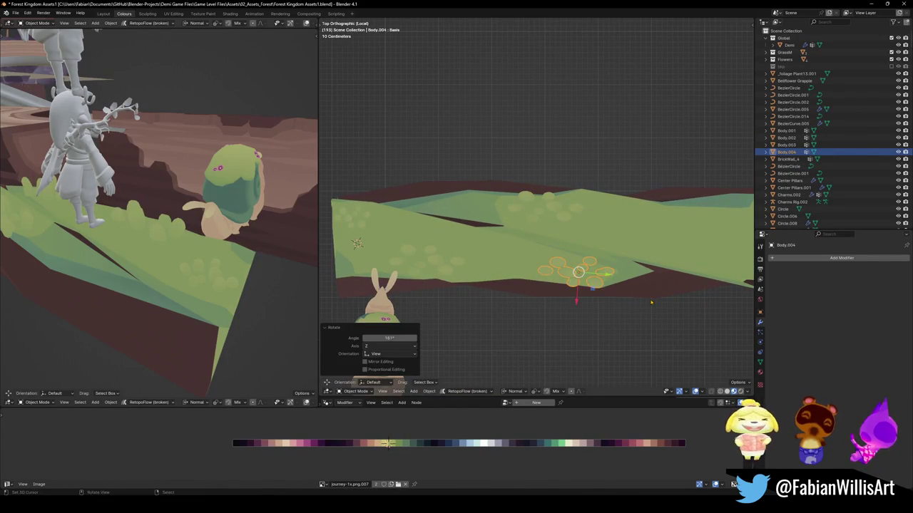
click(499, 257)
Place another copy flat on the ground, then undo the misplaced duplicate
shift+middle_drag(582, 238, 539, 260)
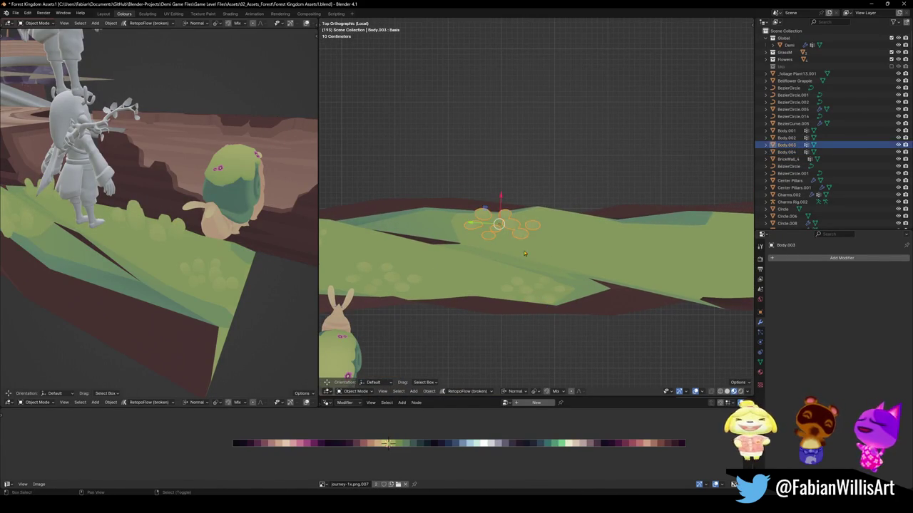
key(shift+d)
key(shift+z)
click(691, 269)
key(ctrl+z)
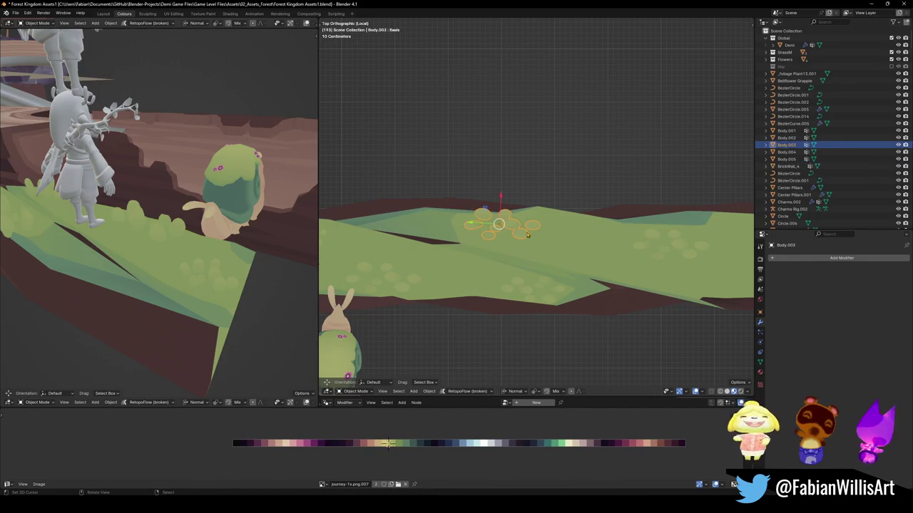
Drop two more flower cluster copies along the ledge, the second further right
click(528, 238)
shift+middle_drag(528, 238, 570, 260)
key(shift+d)
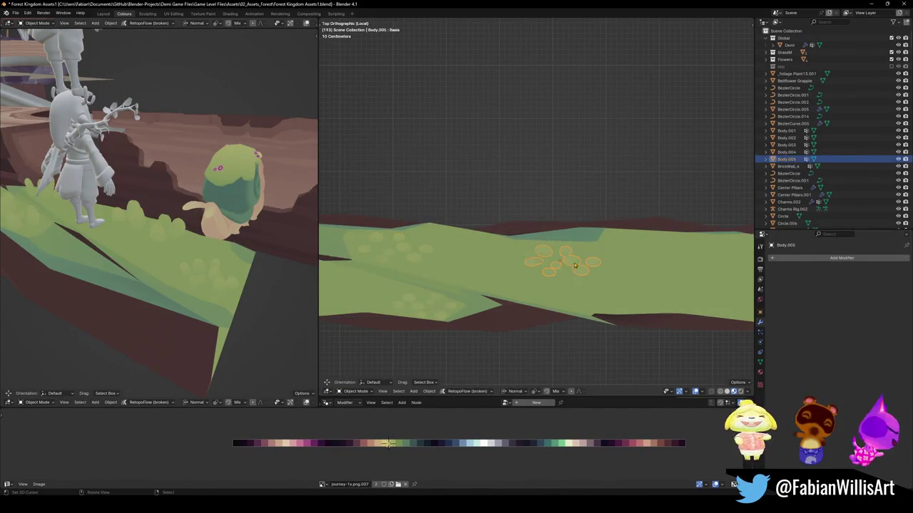
click(546, 254)
key(shift+d)
click(694, 296)
shift+middle_drag(721, 320, 623, 308)
click(623, 309)
Add a rotated copy on the ledge, then cancel the following copy's move
click(576, 285)
key(shift+d)
click(540, 260)
key(r)
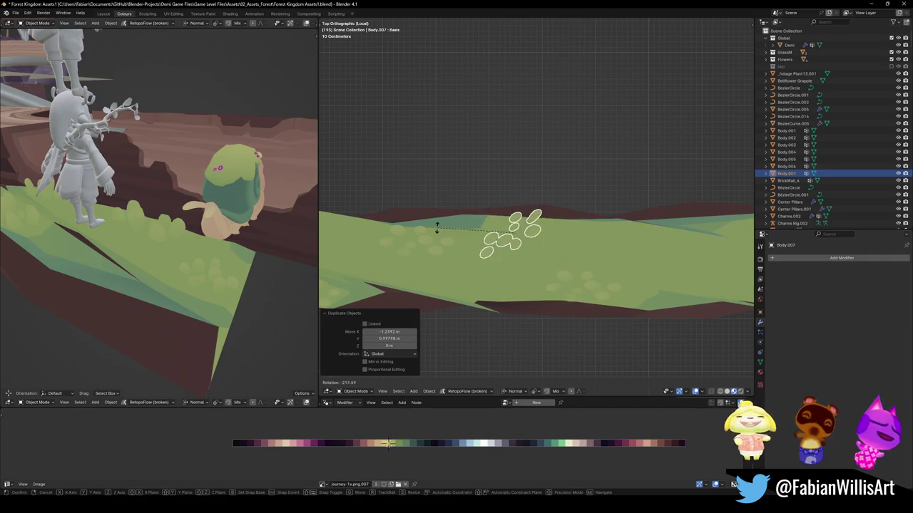
click(464, 191)
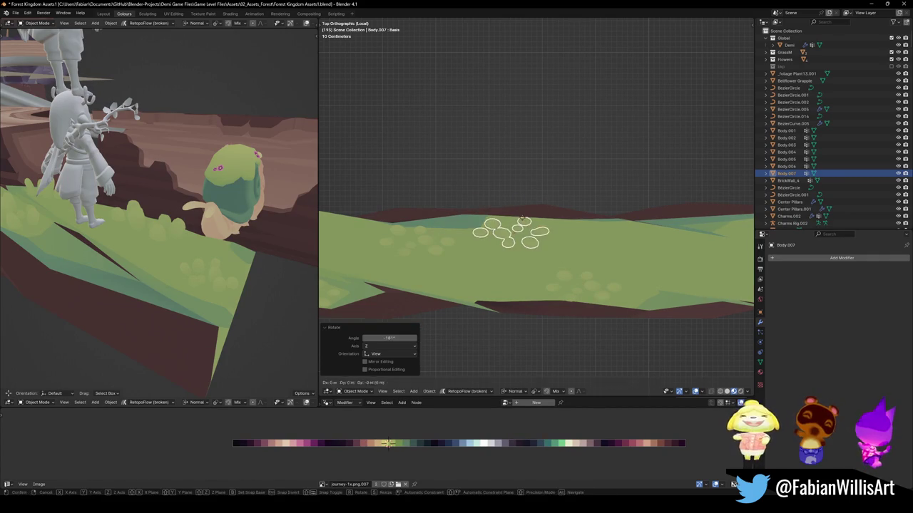
key(shift+d)
shift+middle_drag(485, 250, 591, 276)
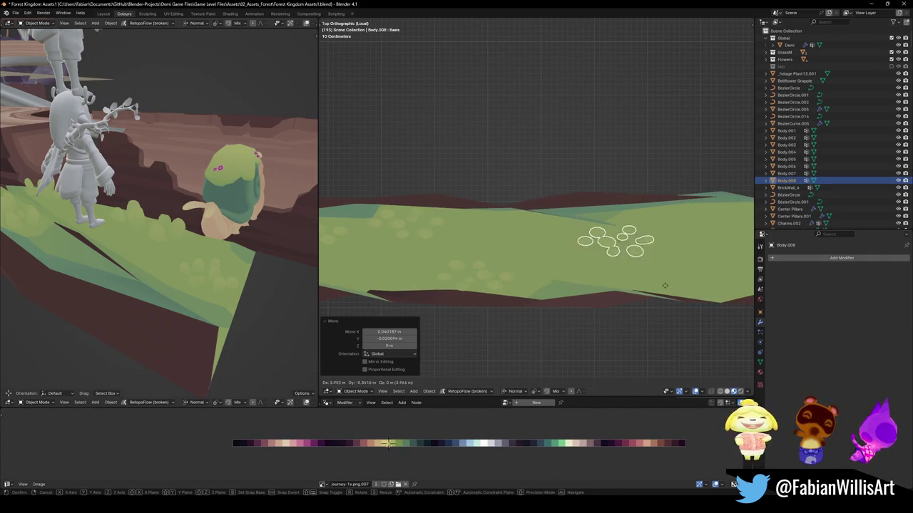
right_click(550, 268)
Place a rotated copy near the ledge's right end and check it in perspective
key(shift+d)
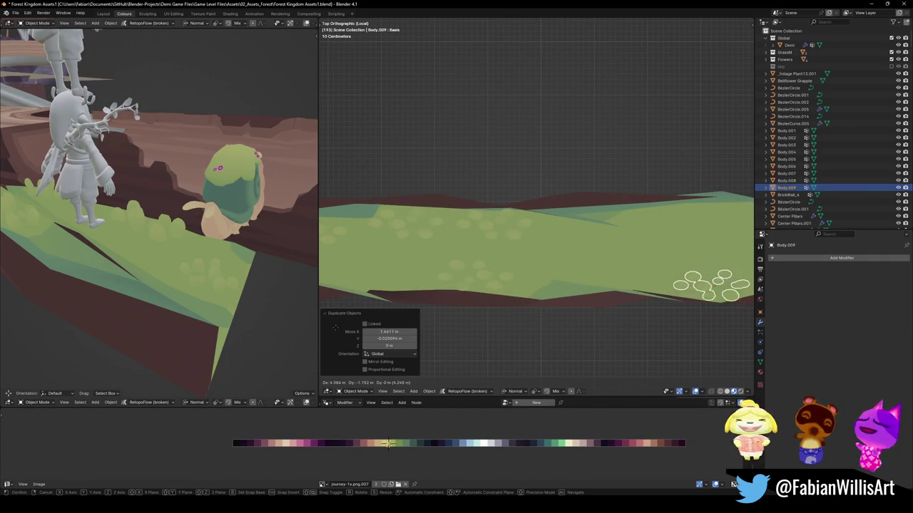
click(730, 312)
shift+middle_drag(730, 312, 673, 307)
key(r)
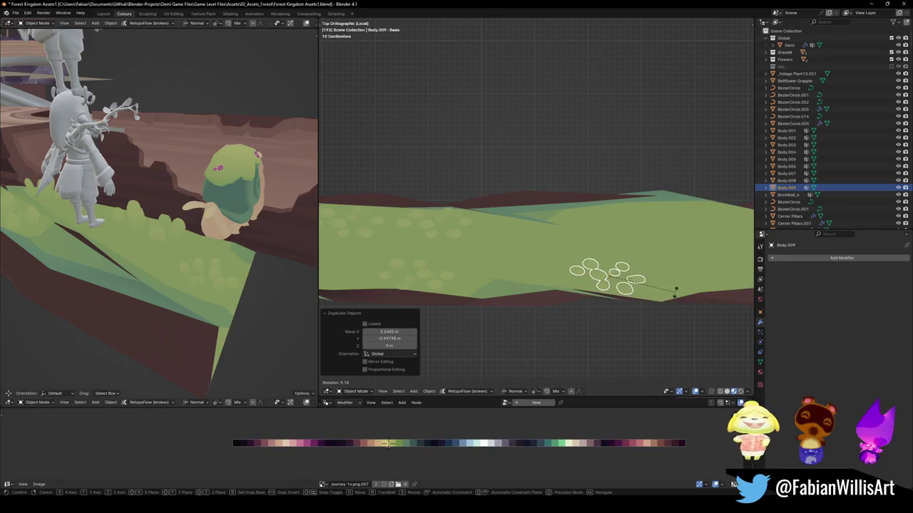
click(673, 294)
key(g)
click(672, 296)
mouse_move(195, 256)
middle_down()
mouse_move(212, 308)
mouse_move(143, 250)
middle_up()
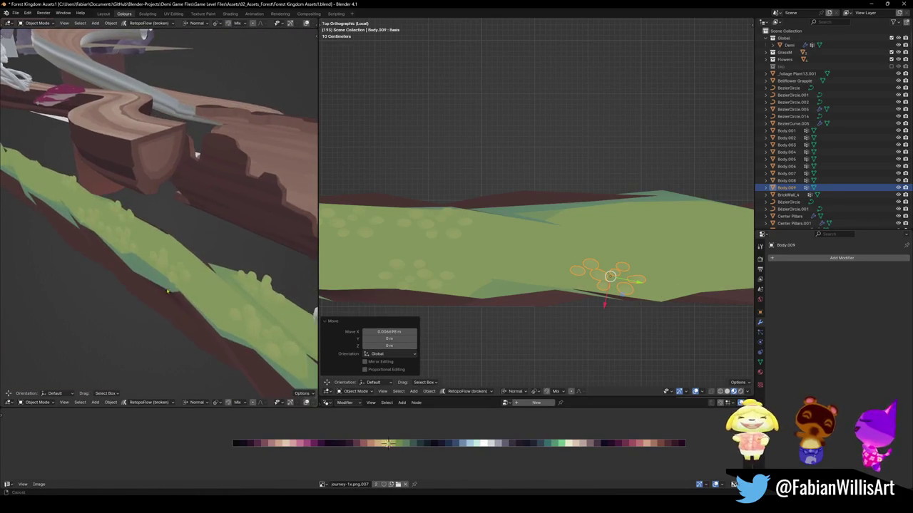
scroll(144, 250, up, 5)
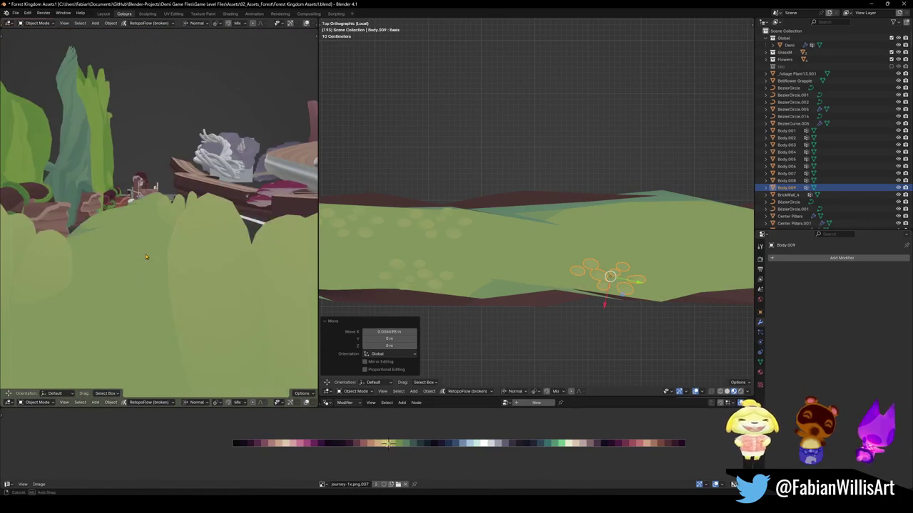
Add a rotated flower cluster copy further along the ledge, nudged slightly left
mouse_move(143, 251)
middle_down()
mouse_move(116, 258)
mouse_move(162, 260)
mouse_move(173, 242)
mouse_move(440, 258)
middle_up()
scroll(161, 261, up, 3)
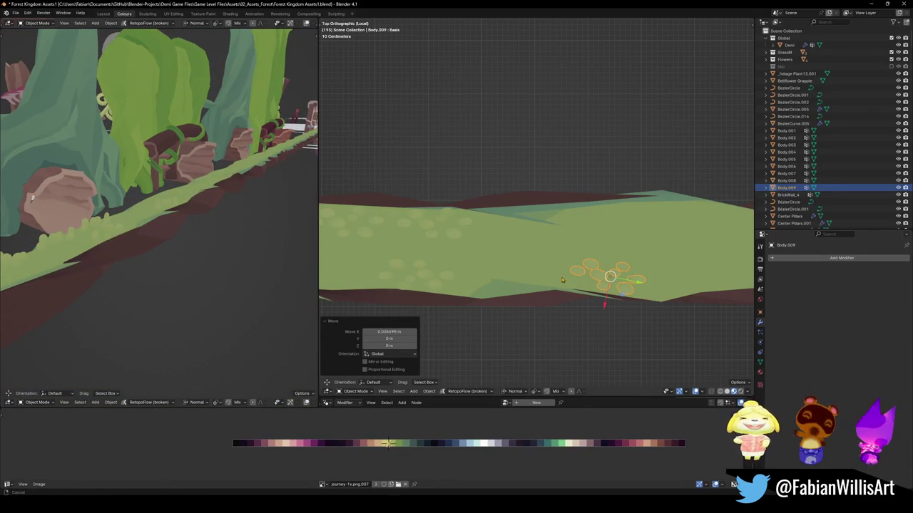
key(shift+d)
click(585, 278)
key(r)
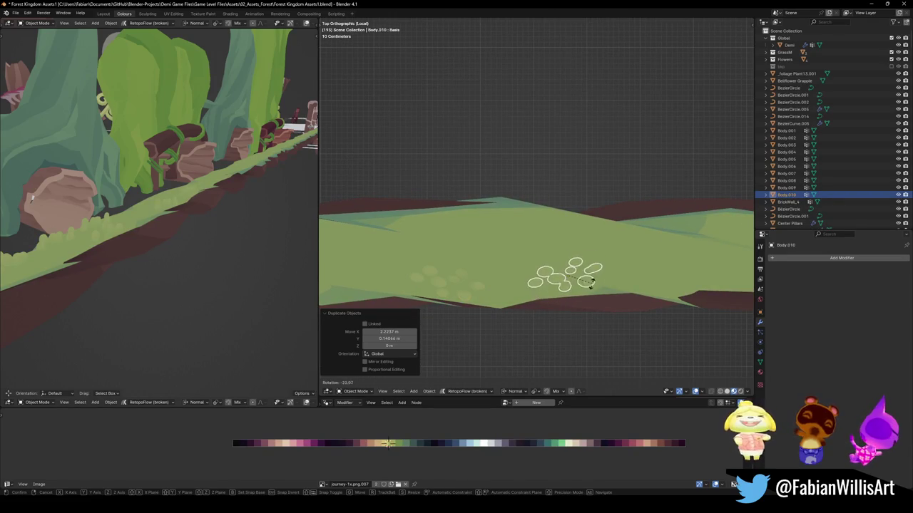
click(589, 289)
key(g)
click(582, 295)
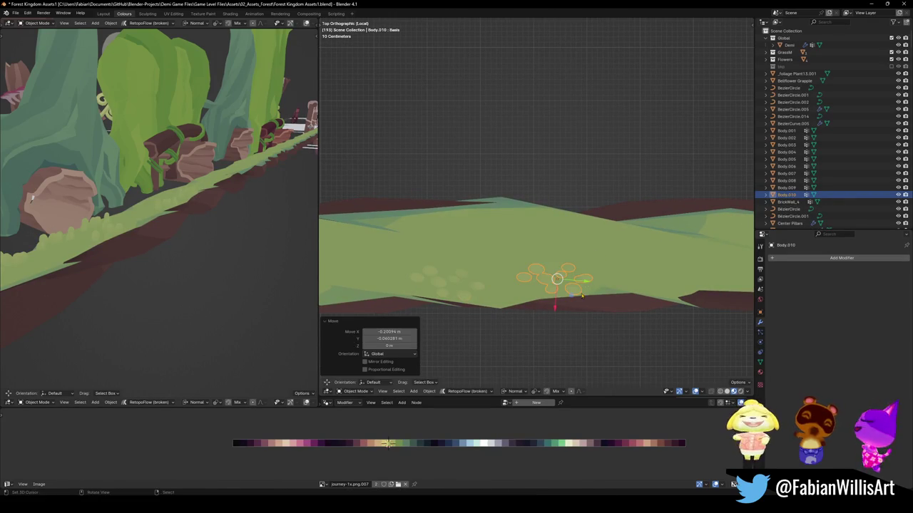
click(585, 287)
Duplicate the cluster again and rotate the new copy
shift+middle_drag(585, 287, 502, 294)
key(shift+d)
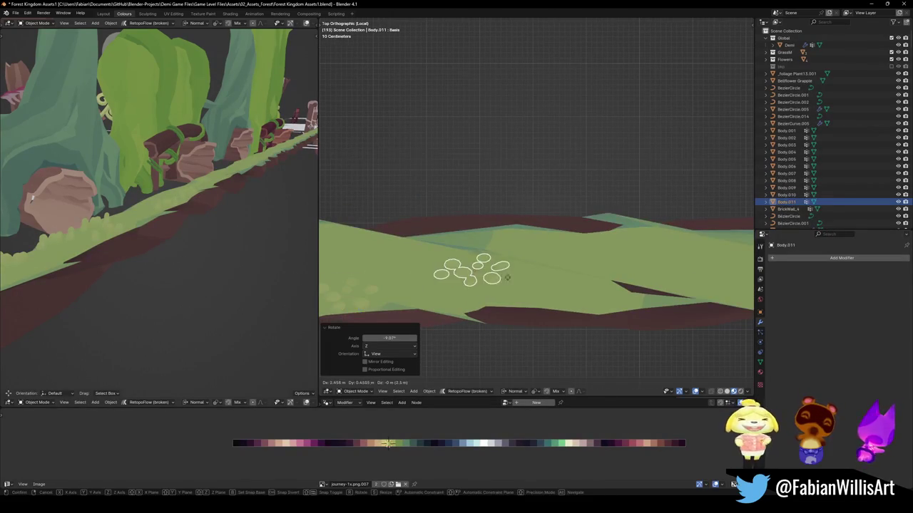
click(546, 277)
key(r)
click(420, 240)
Reposition that copy up and right and give it a slight turn around the vertical axis
key(g)
click(542, 256)
key(r)
click(564, 270)
key(g)
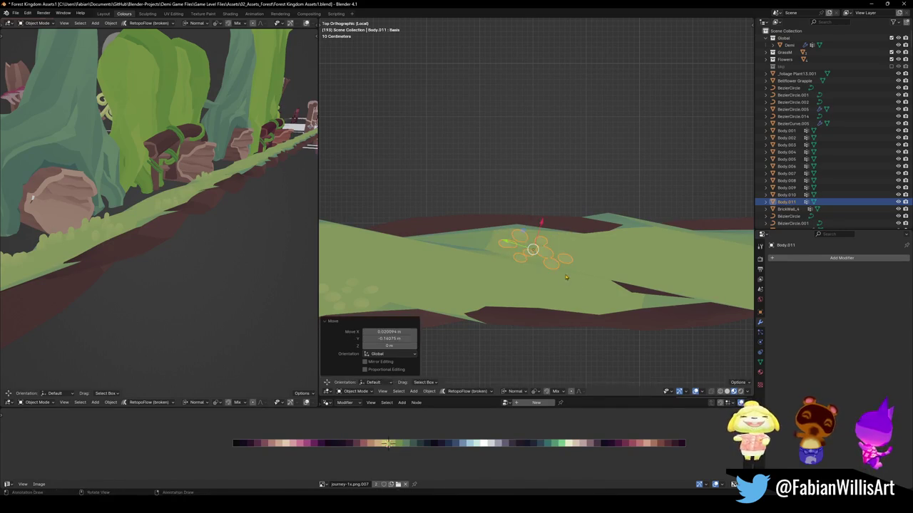
click(571, 272)
key(r)
key(r)
key(Escape)
key(r)
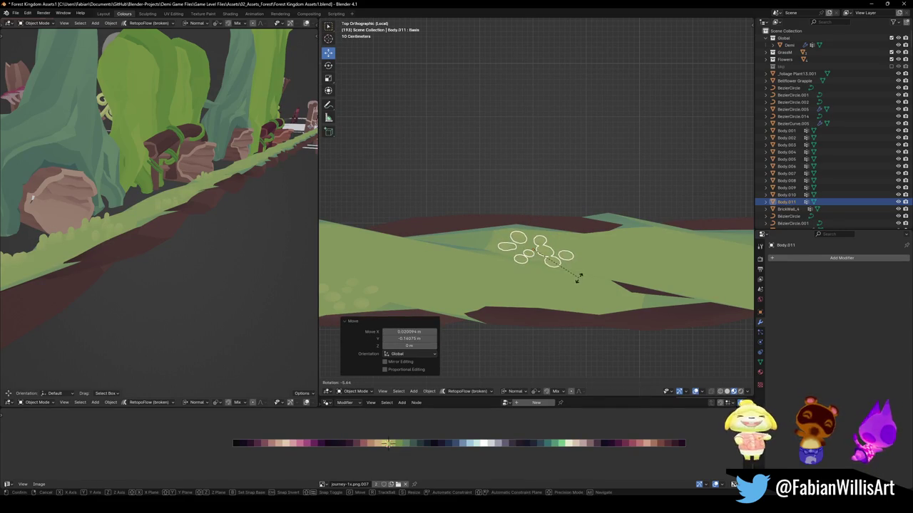
click(574, 280)
Add another copy along the ledge rotated 171°
shift+middle_drag(572, 285, 495, 290)
key(shift+d)
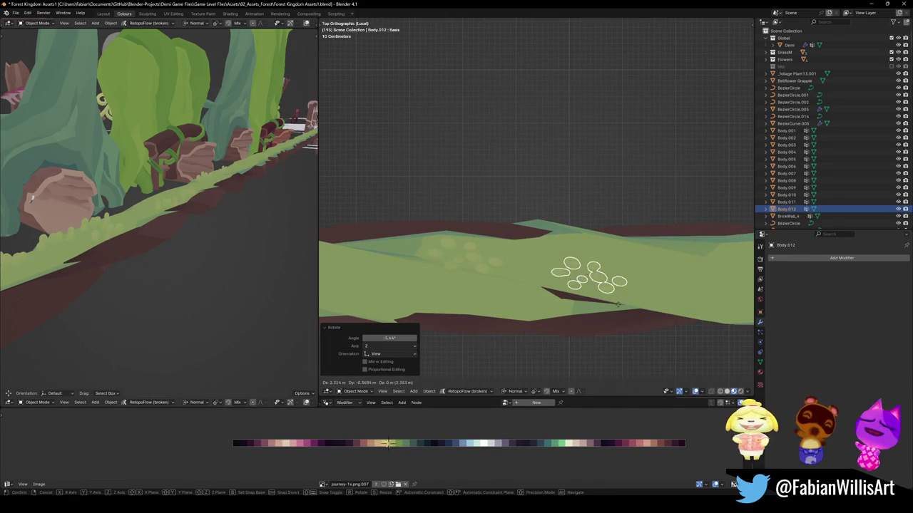
click(591, 286)
text(r)
shift+middle_drag(636, 296, 489, 307)
text(171)
key(Return)
click(554, 303)
Add one last flower cluster copy and set its final position
key(shift+d)
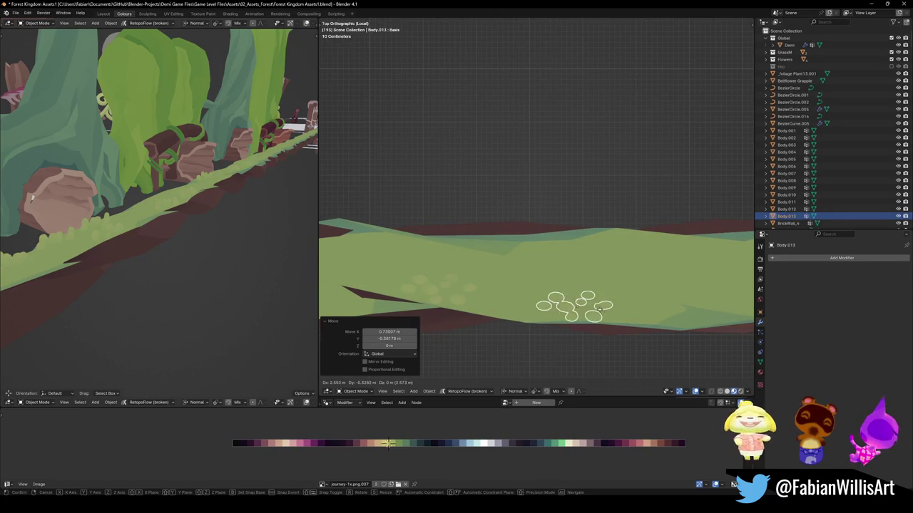
click(583, 265)
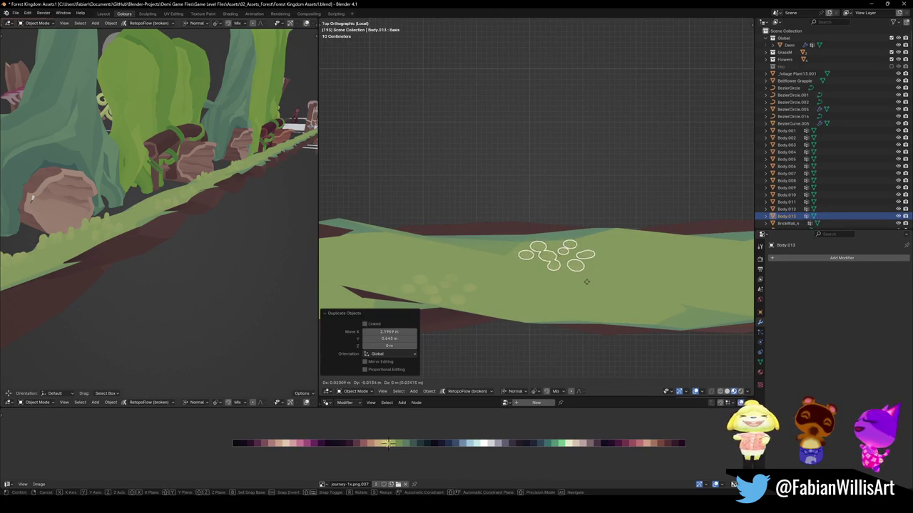
click(587, 283)
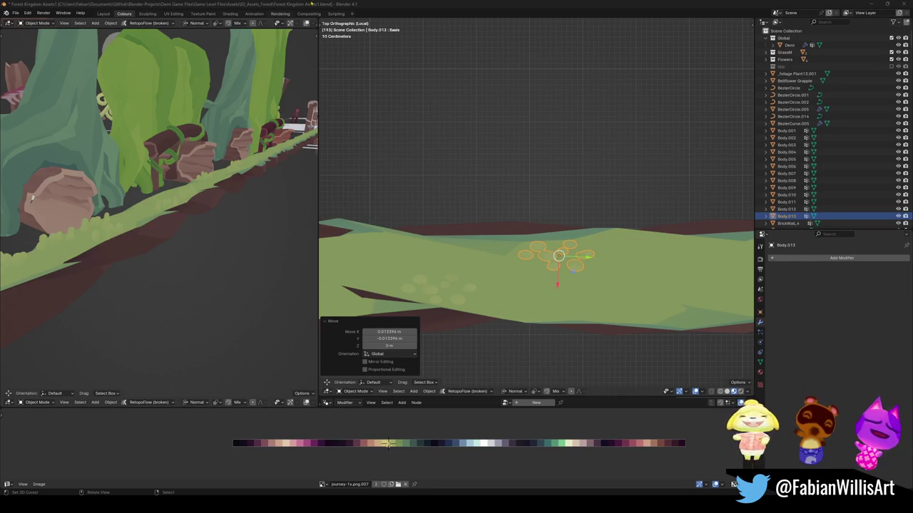
middle_drag(32, 198, 192, 258)
Save the blend file before scattering flowers
key(ctrl+s)
scroll(477, 293, down, 1)
scroll(477, 292, down, 3)
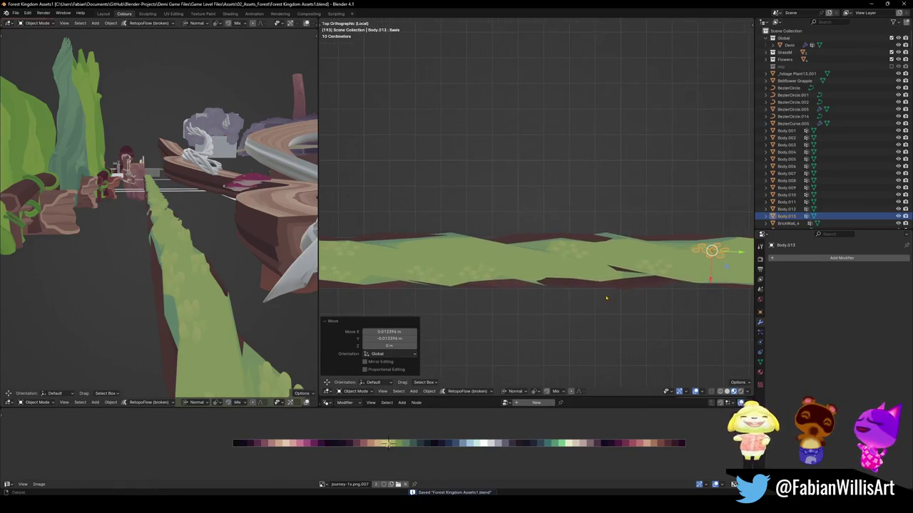
Scatter six flower-cluster copies along the far part of the ledge, tilting the last one slightly
key(shift+d)
click(426, 273)
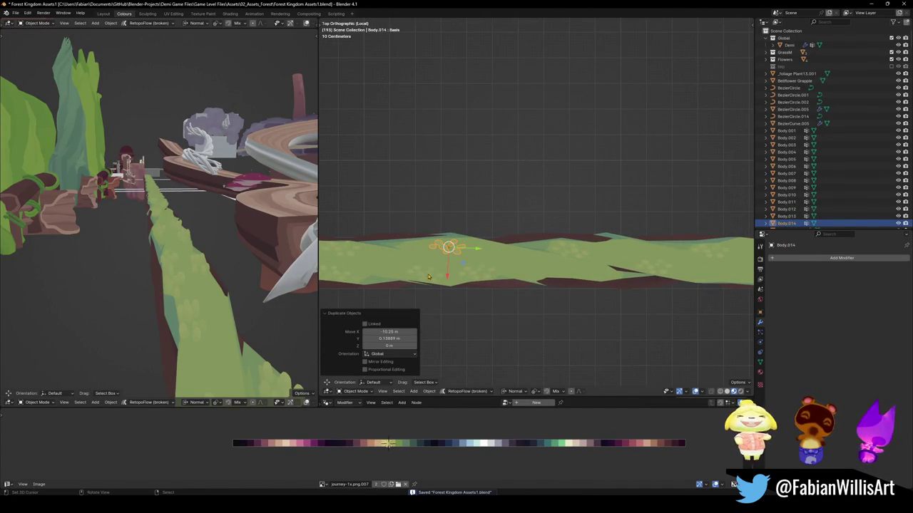
middle_drag(225, 267, 209, 272)
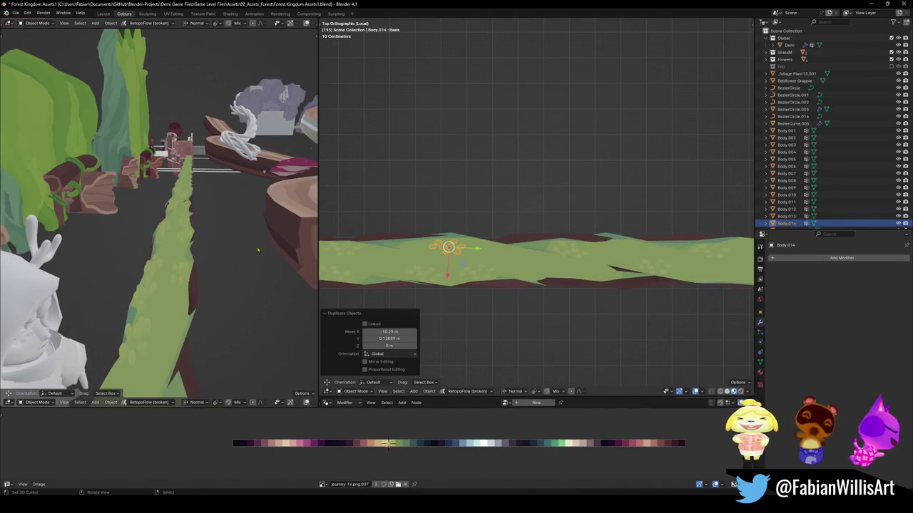
key(shift+d)
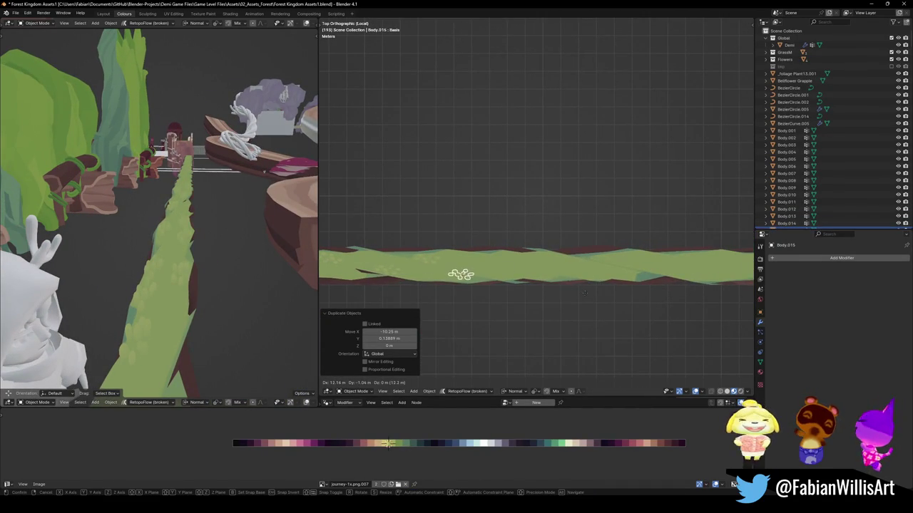
click(577, 293)
key(shift+d)
scroll(581, 294, up, 3)
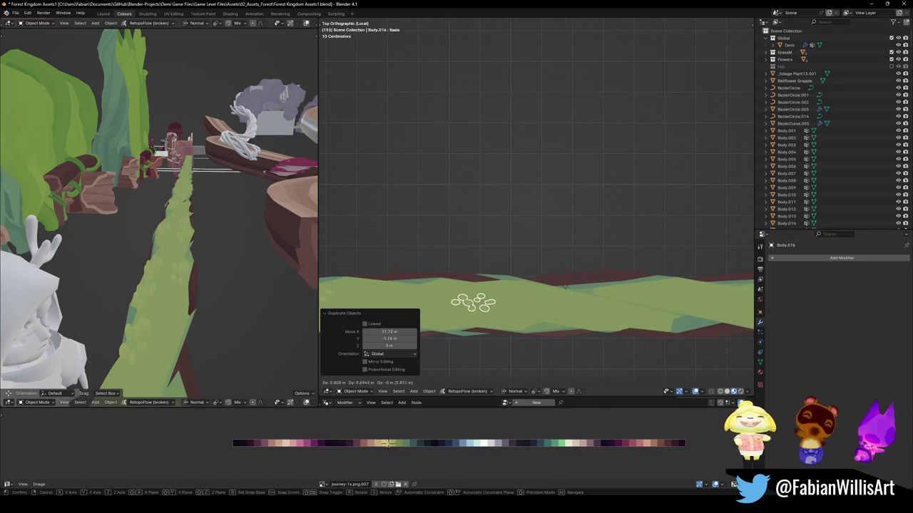
click(545, 272)
key(shift+d)
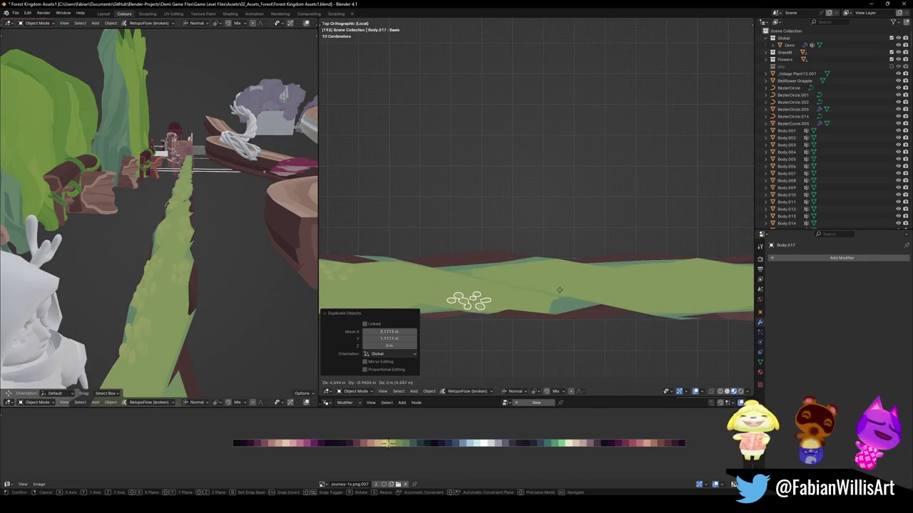
click(562, 290)
key(shift+d)
click(578, 293)
key(shift+d)
click(488, 268)
key(r)
click(494, 281)
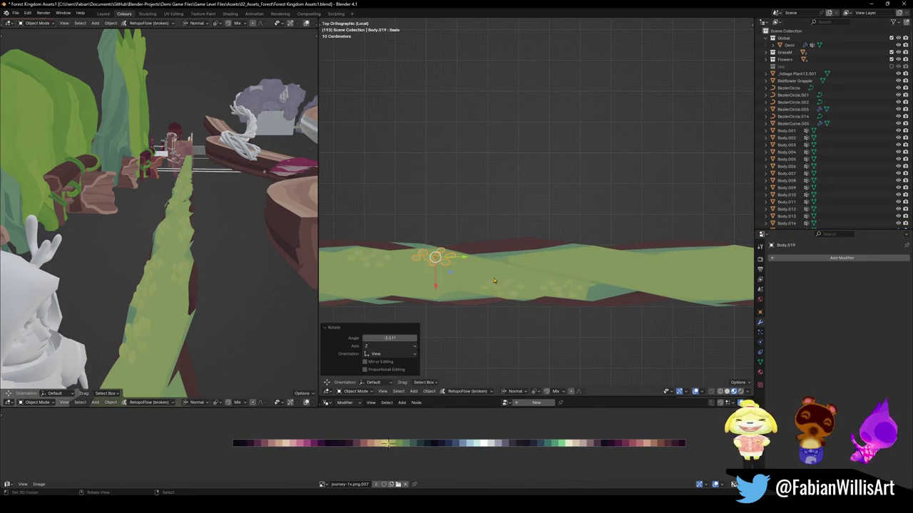
shift+middle_drag(493, 281, 542, 278)
Place six more flower-cluster copies further along the grass strip
key(shift+d)
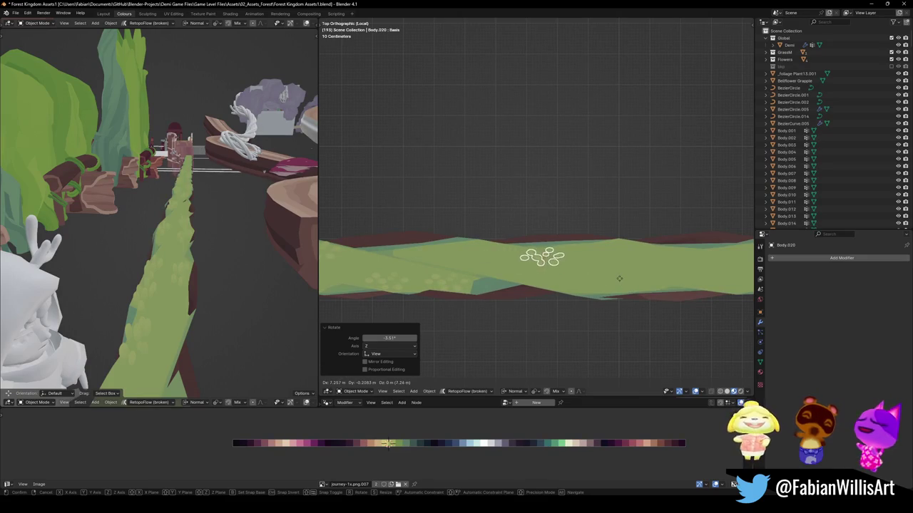
click(619, 278)
shift+middle_drag(619, 278, 619, 260)
key(shift+d)
click(629, 301)
shift+middle_drag(630, 301, 591, 292)
key(shift+d)
click(576, 293)
key(shift+d)
click(632, 263)
shift+middle_drag(632, 263, 528, 265)
key(shift+d)
click(599, 253)
key(shift+d)
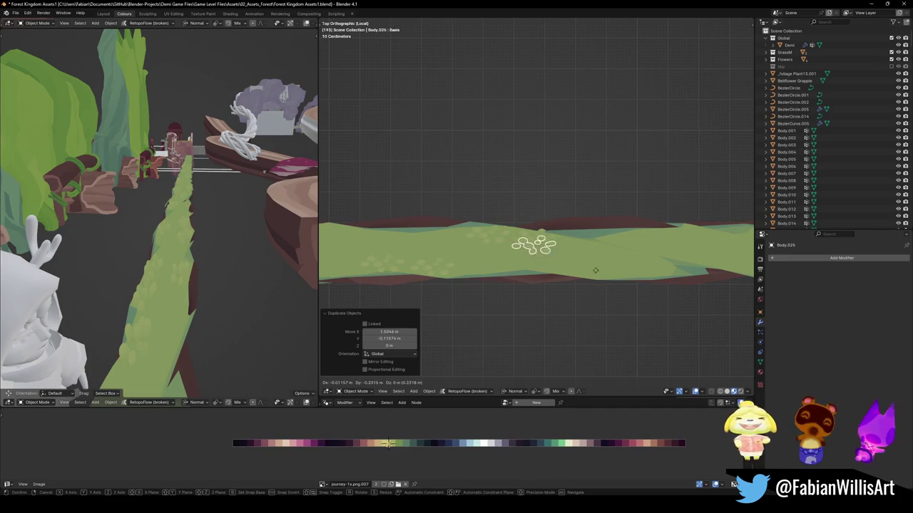
click(626, 291)
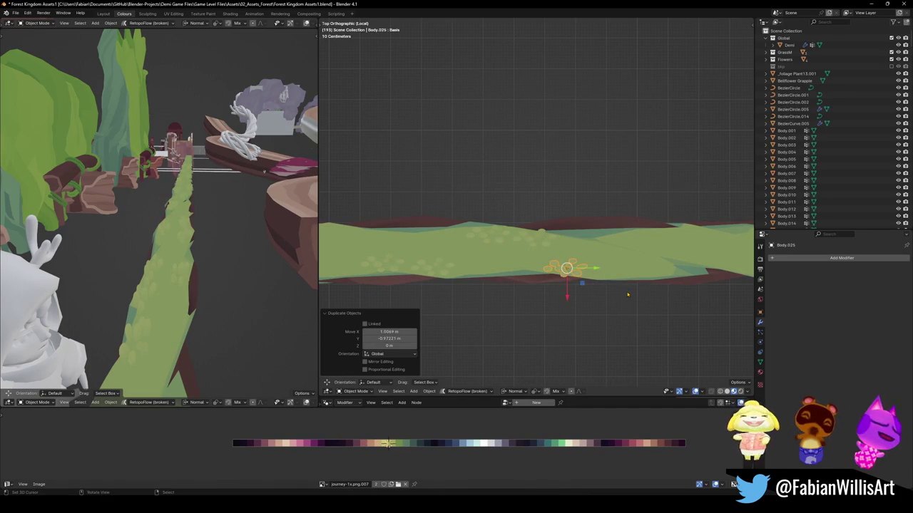
click(614, 298)
shift+middle_drag(609, 299, 472, 269)
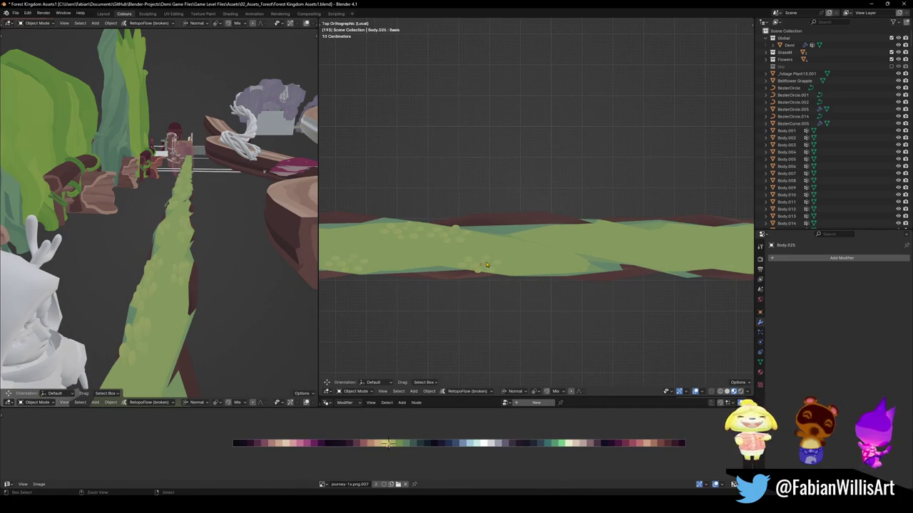
Continue scattering another six flower-cluster copies down the grass strip
key(shift+d)
click(620, 247)
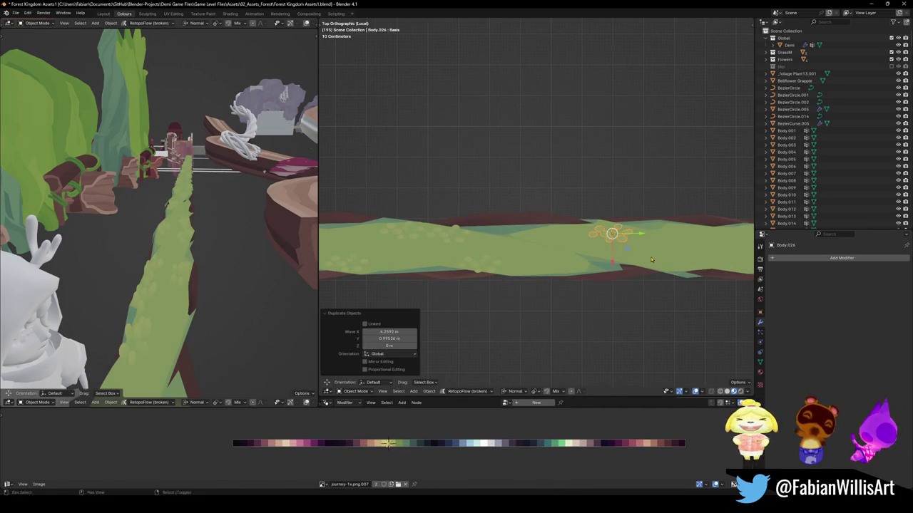
shift+middle_drag(619, 246, 470, 242)
key(shift+d)
click(597, 278)
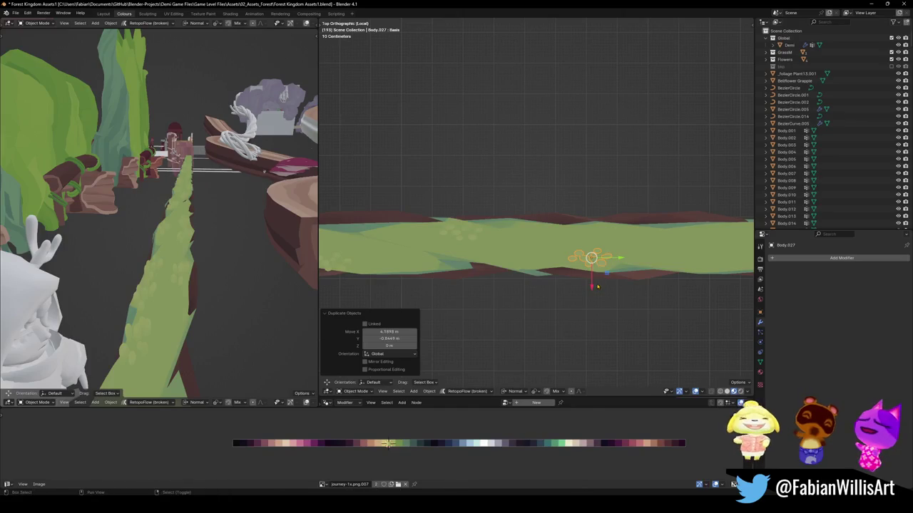
shift+middle_drag(597, 278, 430, 268)
key(shift+d)
click(555, 251)
key(shift+d)
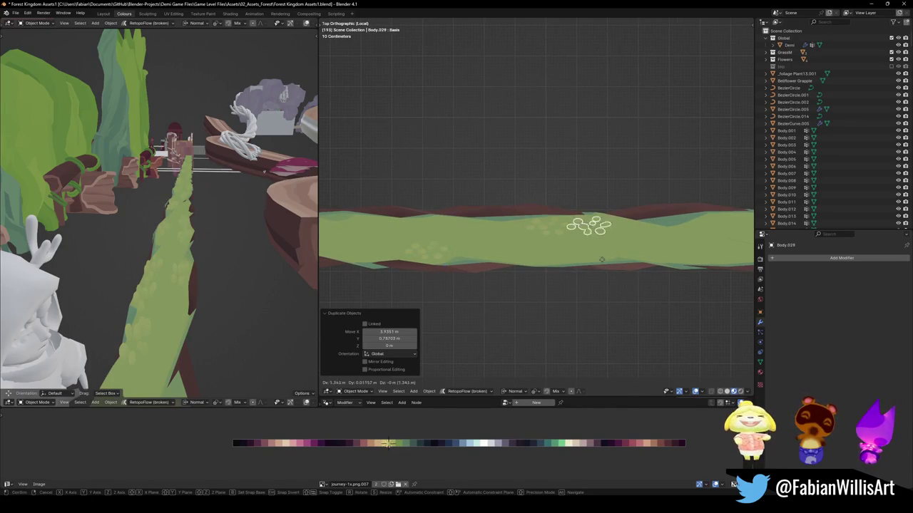
click(606, 260)
shift+middle_drag(606, 260, 575, 247)
key(shift+d)
click(610, 288)
shift+middle_drag(610, 288, 498, 268)
key(shift+d)
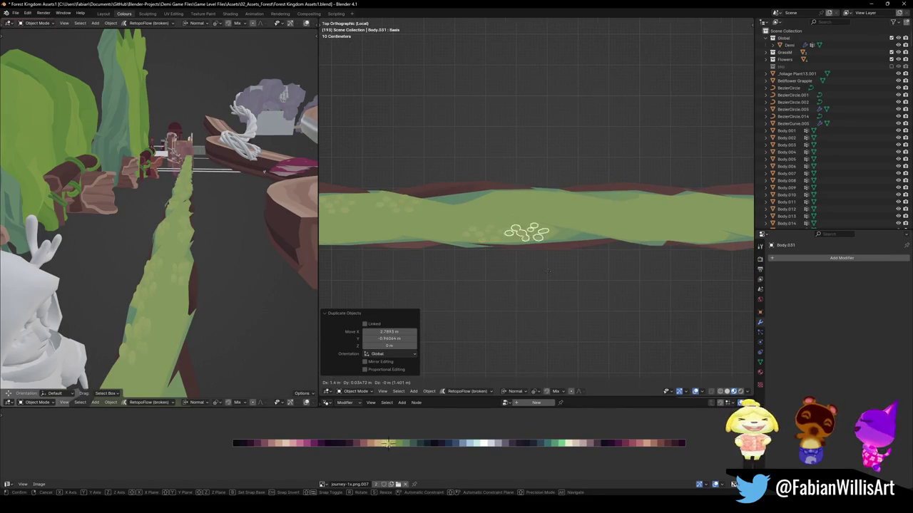
click(602, 266)
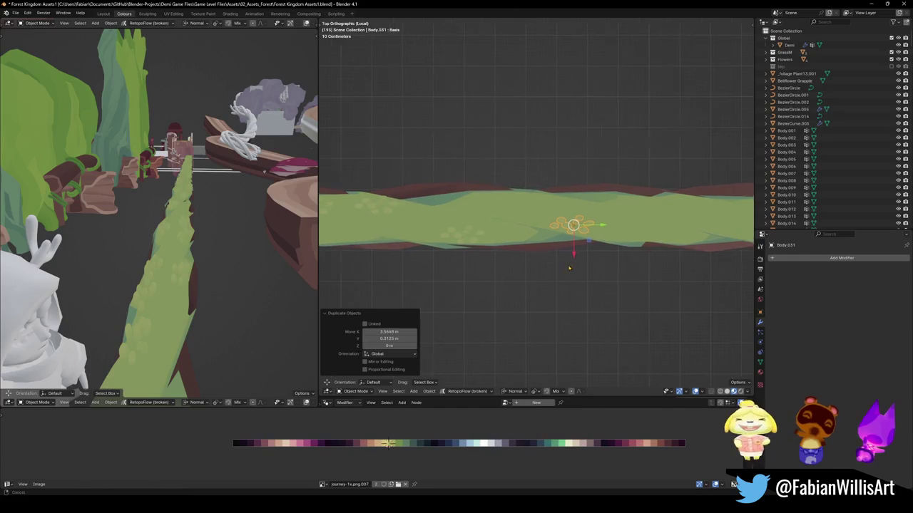
shift+middle_drag(599, 267, 472, 254)
Add the final five flower-cluster copies toward the strip's end, nudging one into a better spot
key(shift+d)
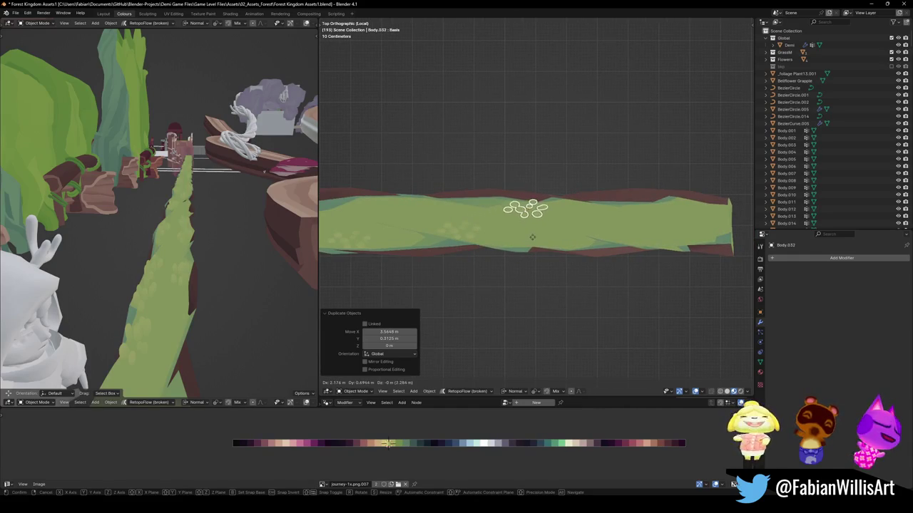
click(533, 239)
key(shift+d)
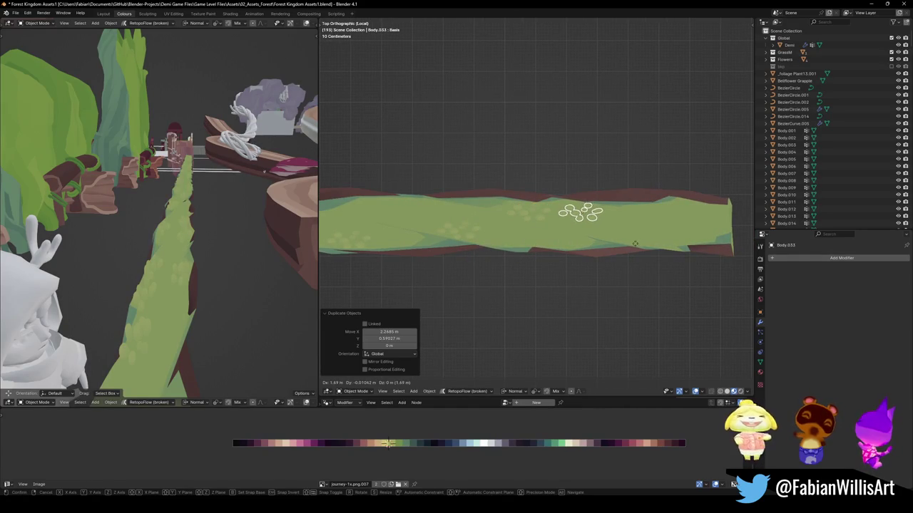
click(630, 245)
key(shift+d)
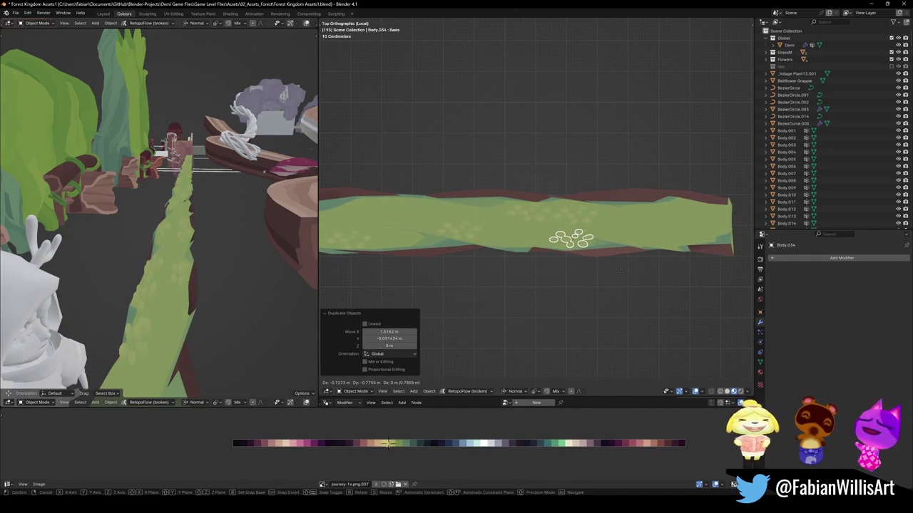
click(617, 272)
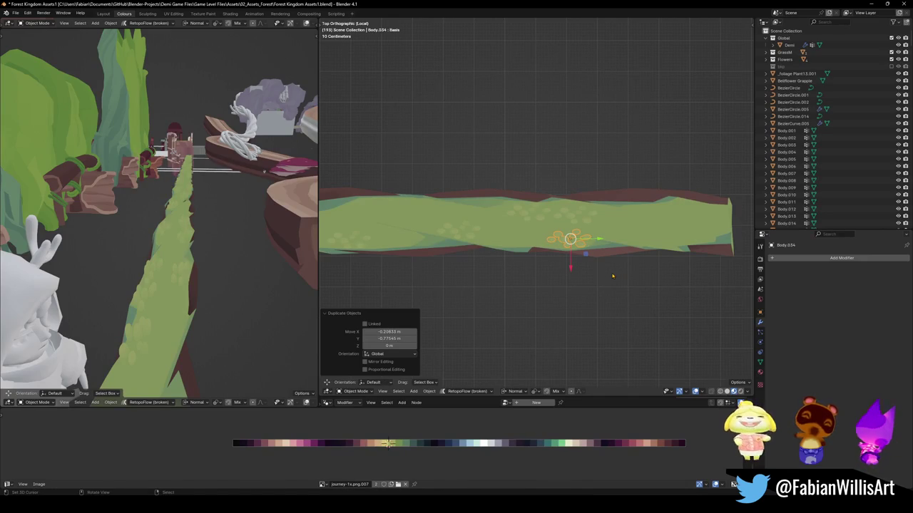
click(617, 271)
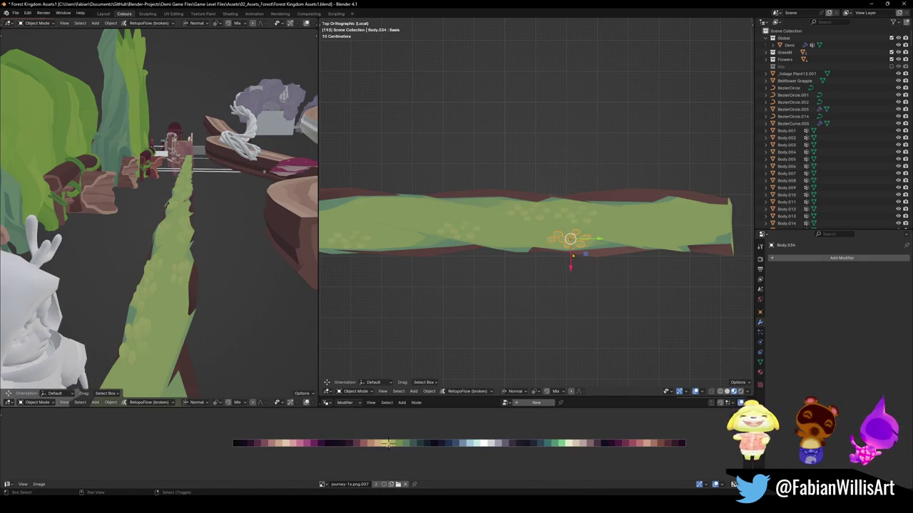
key(shift+d)
click(651, 226)
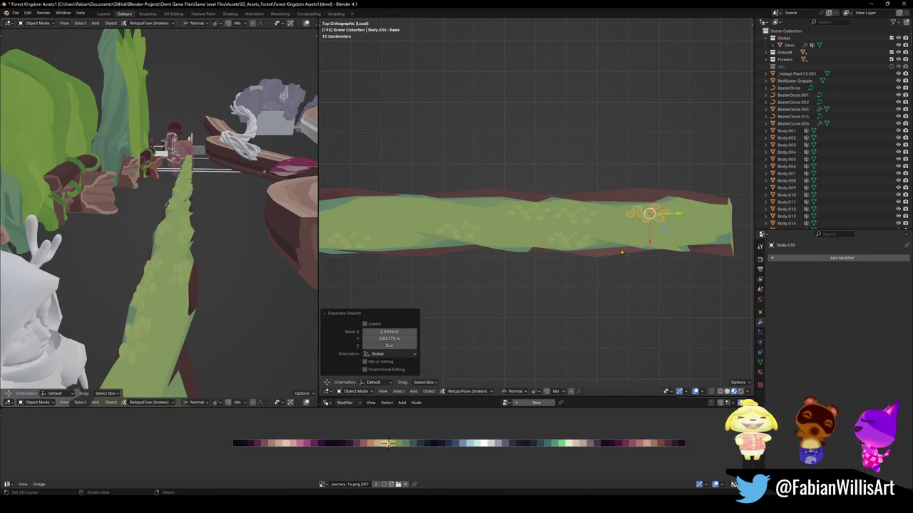
key(g)
click(662, 241)
key(shift+d)
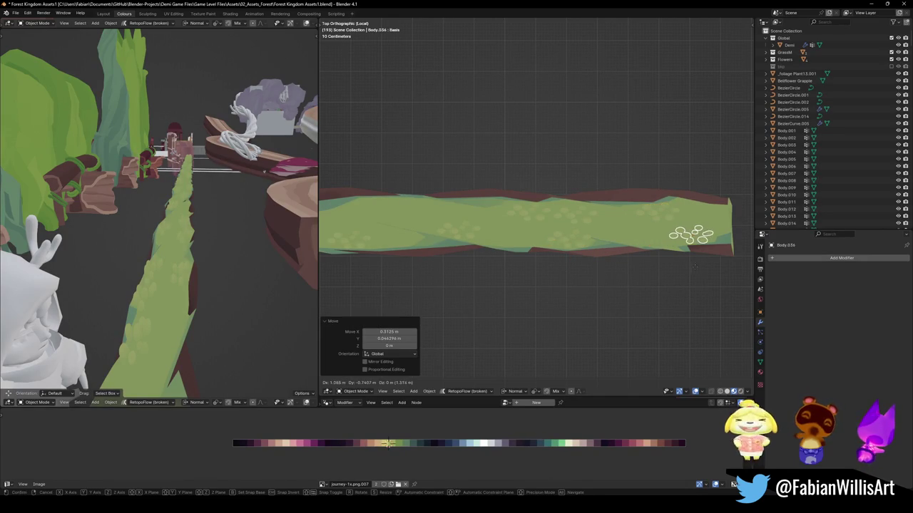
click(698, 263)
mouse_move(682, 271)
middle_down()
mouse_move(644, 205)
mouse_move(571, 217)
middle_up()
Fly through the scene in walk mode to inspect the flower-covered ledge
key(shift+grave)
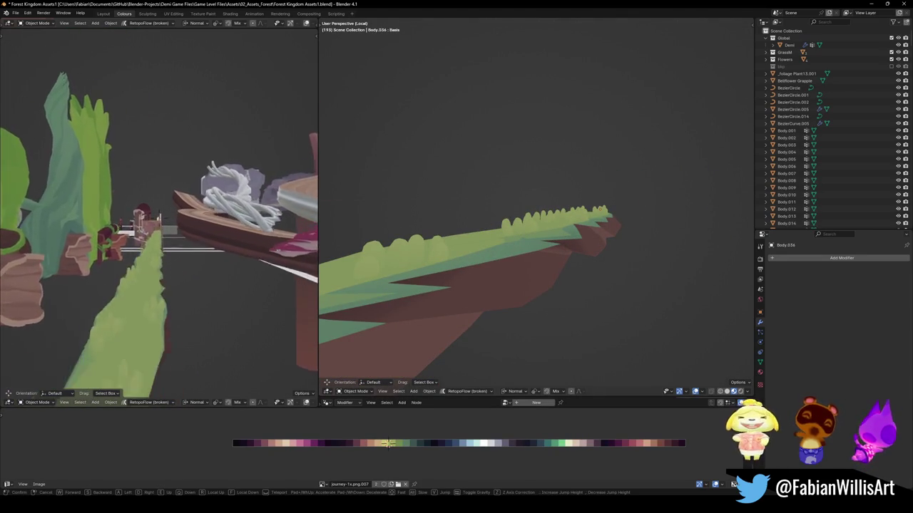
key(w)
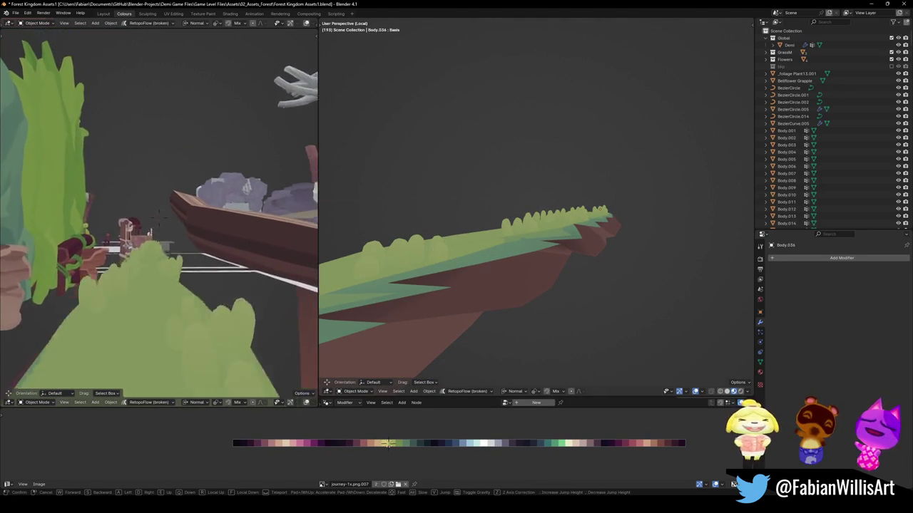
key(w)
key(w)
key(w)
click(171, 228)
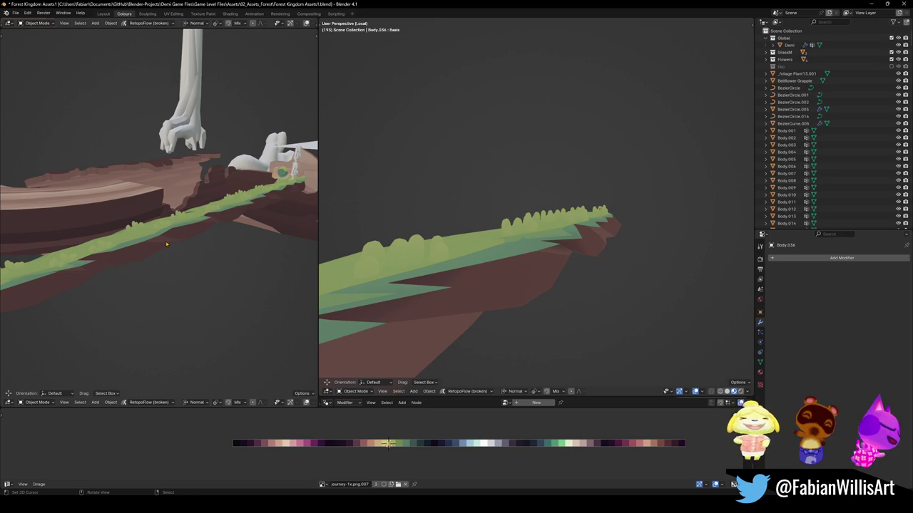
mouse_move(552, 267)
middle_down()
mouse_move(564, 249)
mouse_move(484, 259)
middle_up()
Save Forest Kingdom Assets1.blend and zoom in on the snail's shell
key(ctrl+s)
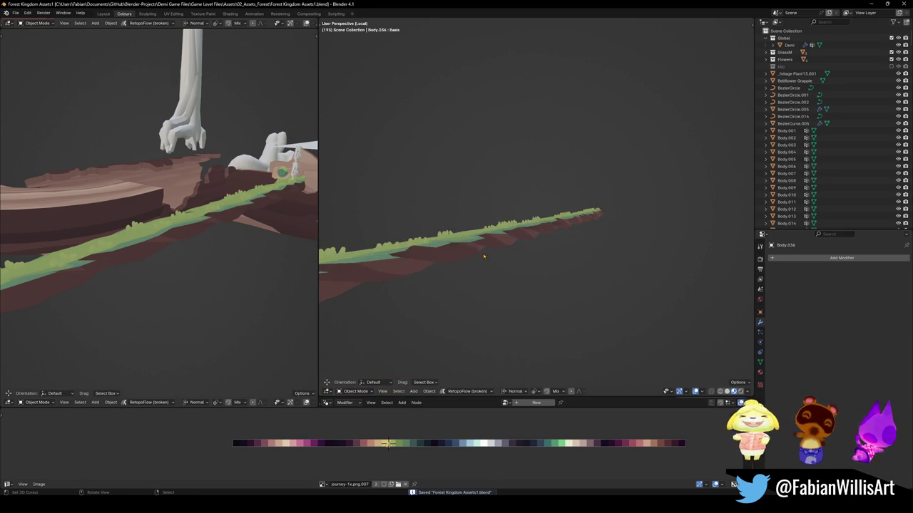
scroll(567, 279, down, 5)
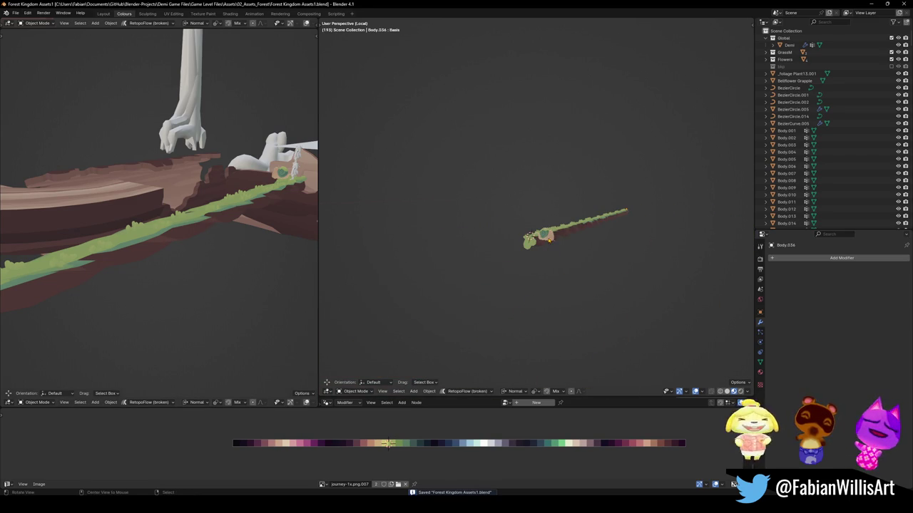
scroll(546, 235, up, 2)
scroll(546, 235, up, 3)
scroll(528, 221, up, 4)
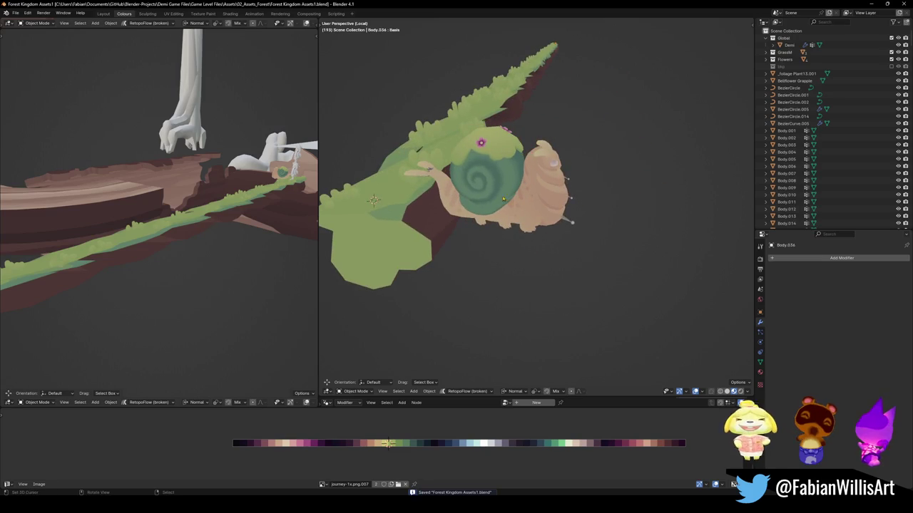
mouse_move(480, 152)
middle_down()
mouse_move(462, 229)
mouse_move(552, 230)
middle_up()
scroll(472, 185, up, 3)
Duplicate the pink flower geometry on the snail's shell and separate it into a new object, Body.037
click(619, 186)
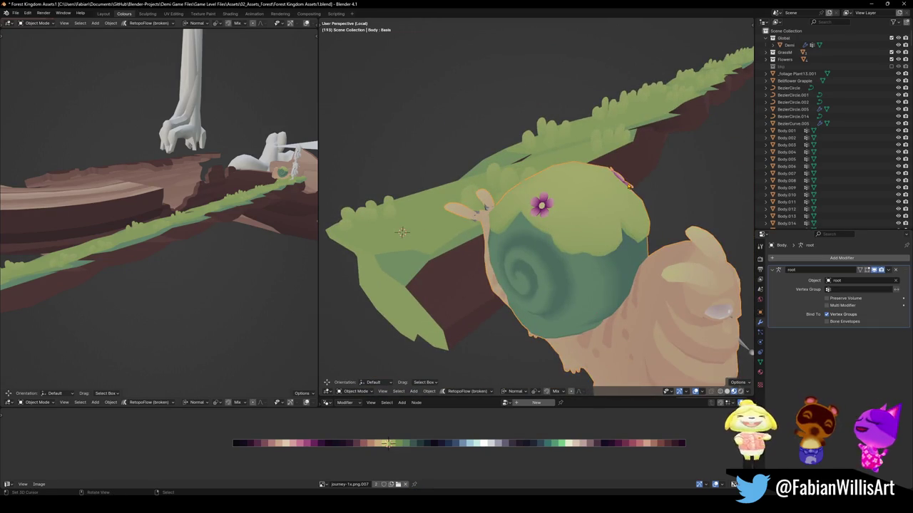
key(Tab)
middle_drag(619, 186, 589, 173)
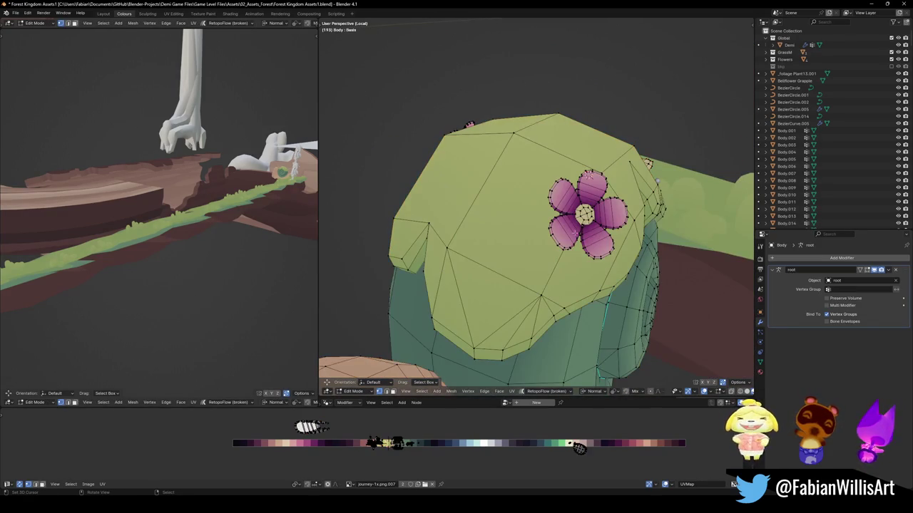
key(l)
key(l)
key(l)
key(l)
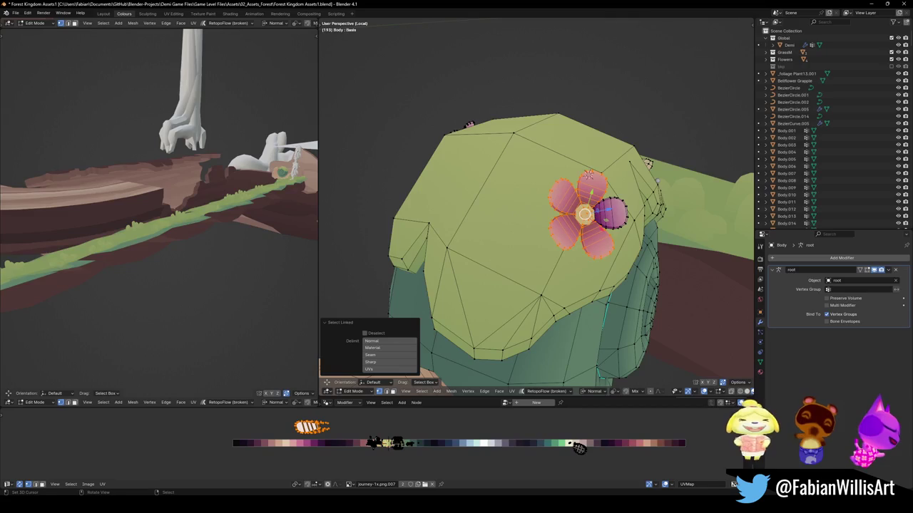
key(l)
key(shift+d)
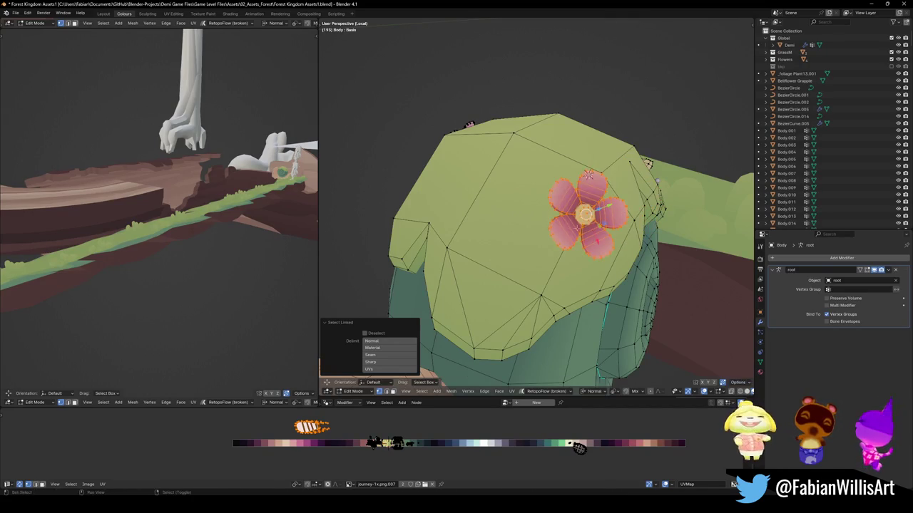
key(Escape)
key(p)
click(584, 224)
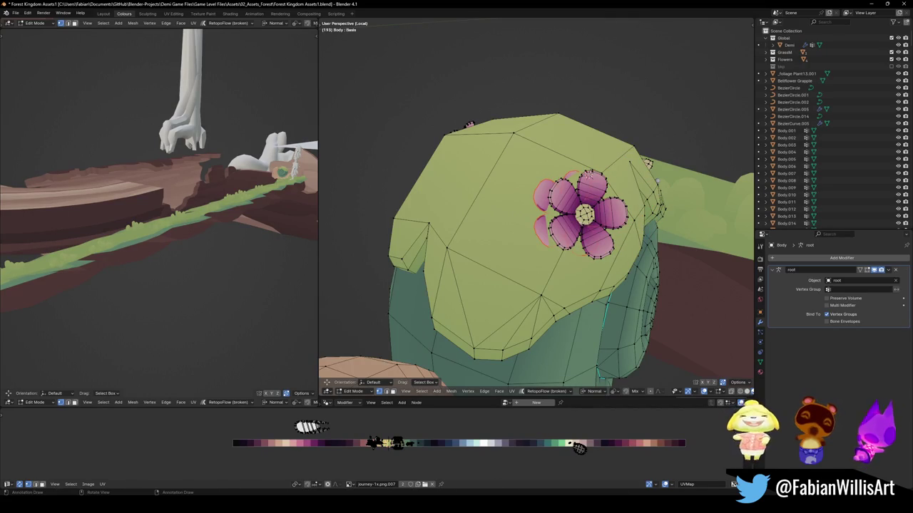
key(Tab)
click(571, 214)
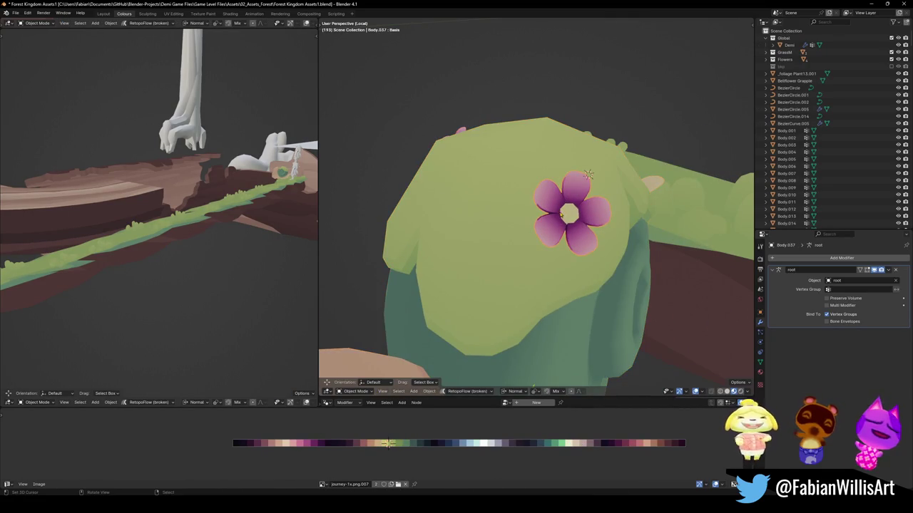
Set the flower's origin to its geometry, remove its Armature modifier, and snap it onto the ledge
right_click(563, 213)
click(664, 221)
mouse_move(642, 228)
middle_down()
mouse_move(596, 233)
mouse_move(685, 242)
middle_up()
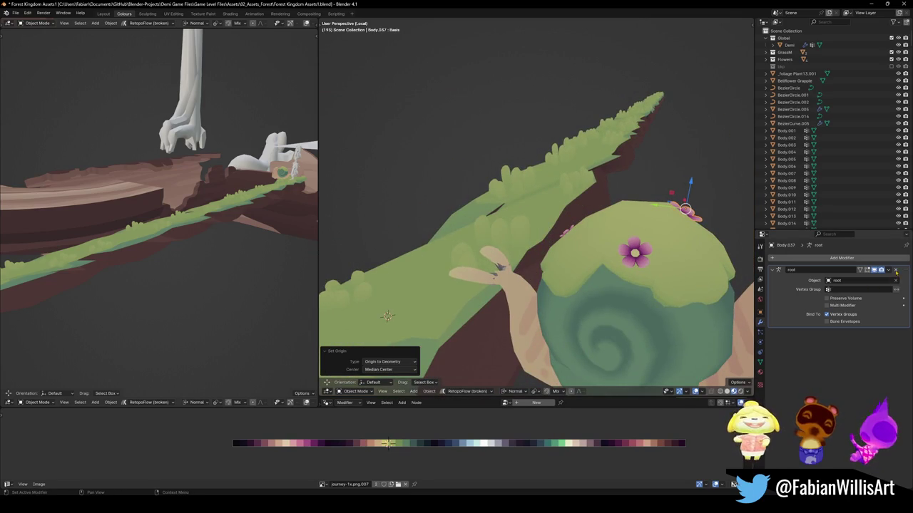
click(895, 270)
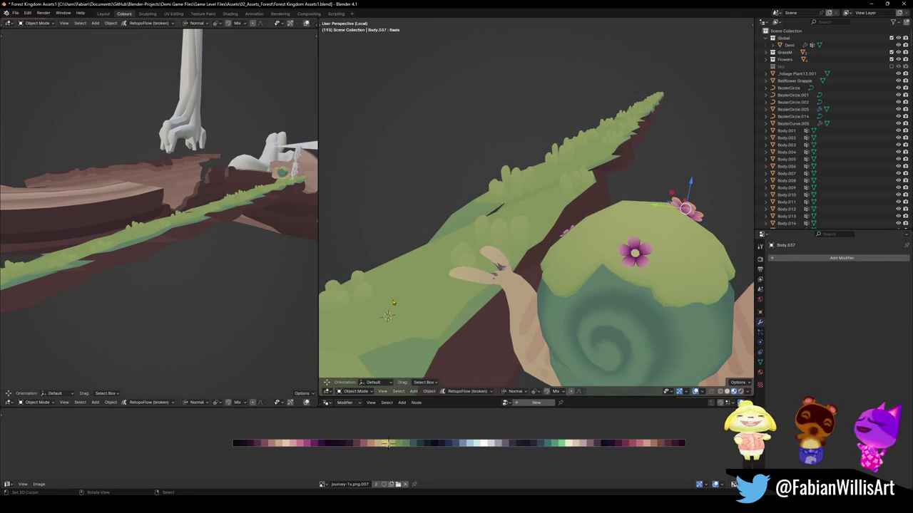
key(shift+s)
click(428, 298)
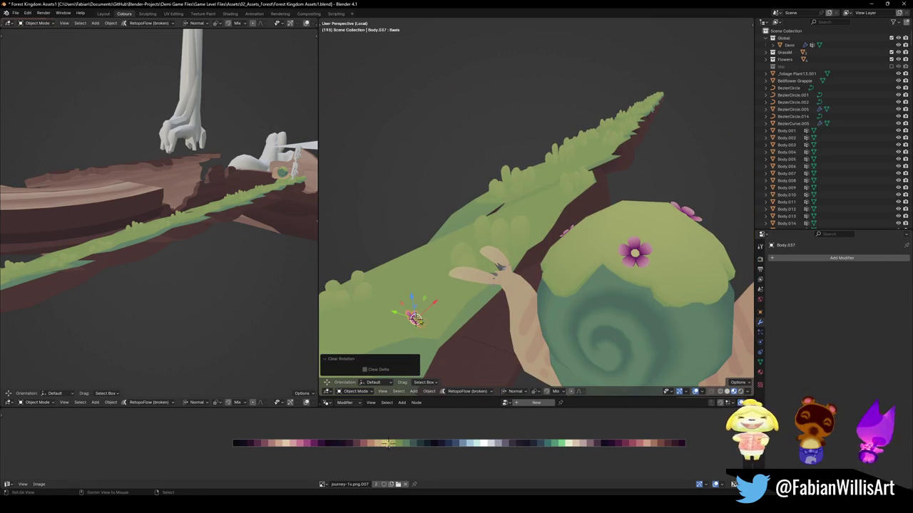
key(KP_Decimal)
Tilt and raise the flower on the ledge, then clear its parent keeping its transform
key(r)
key(r)
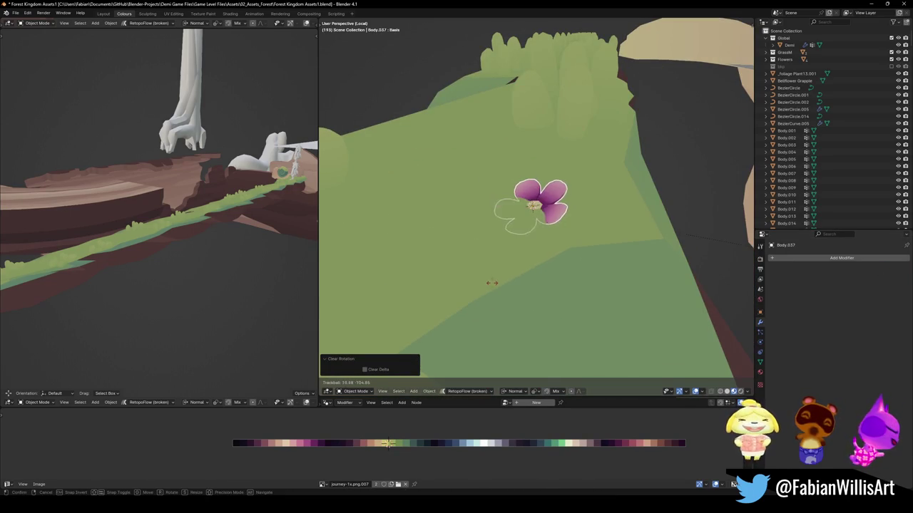
click(524, 281)
key(g)
key(z)
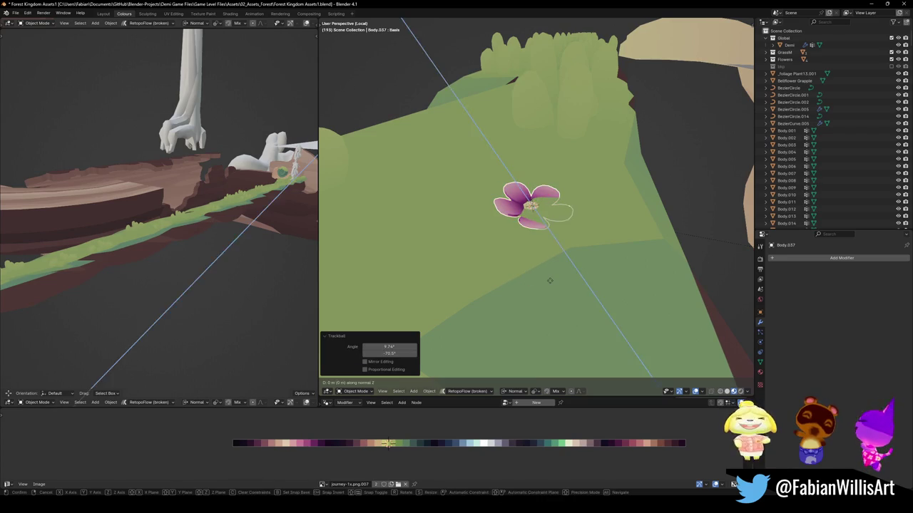
click(551, 277)
key(g)
key(z)
key(z)
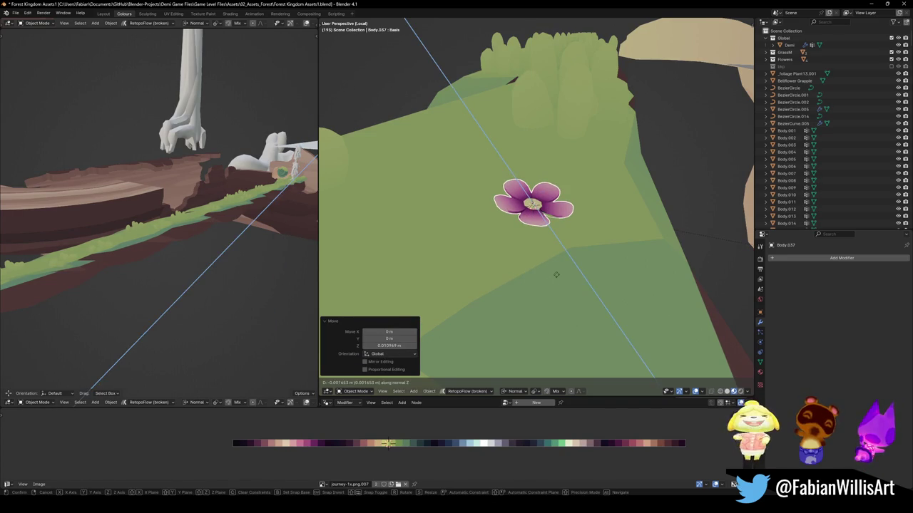
key(z)
key(Escape)
mouse_move(557, 271)
middle_down()
mouse_move(542, 243)
mouse_move(560, 239)
mouse_move(549, 246)
mouse_move(546, 275)
middle_up()
key(alt+p)
click(553, 248)
Spin the flower and lift it along global Z so it sits upright on the ground
key(r)
click(613, 249)
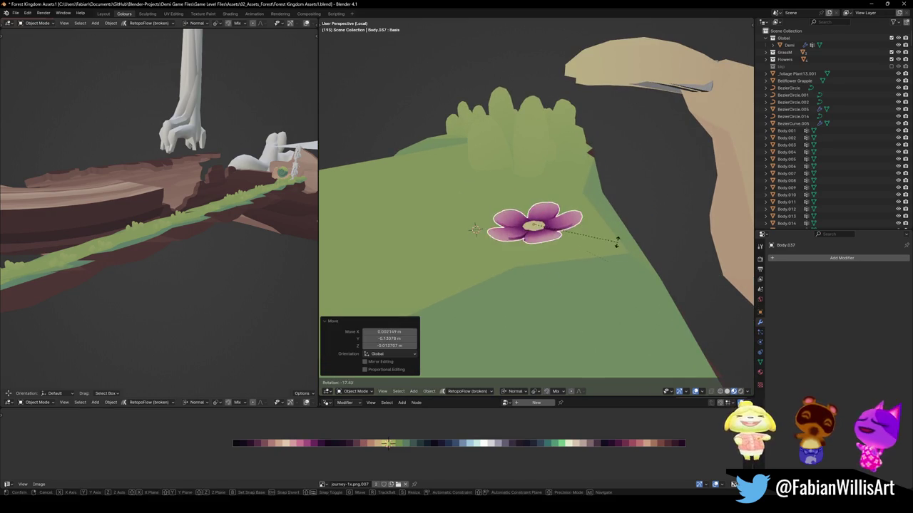
key(r)
click(574, 255)
key(g)
key(z)
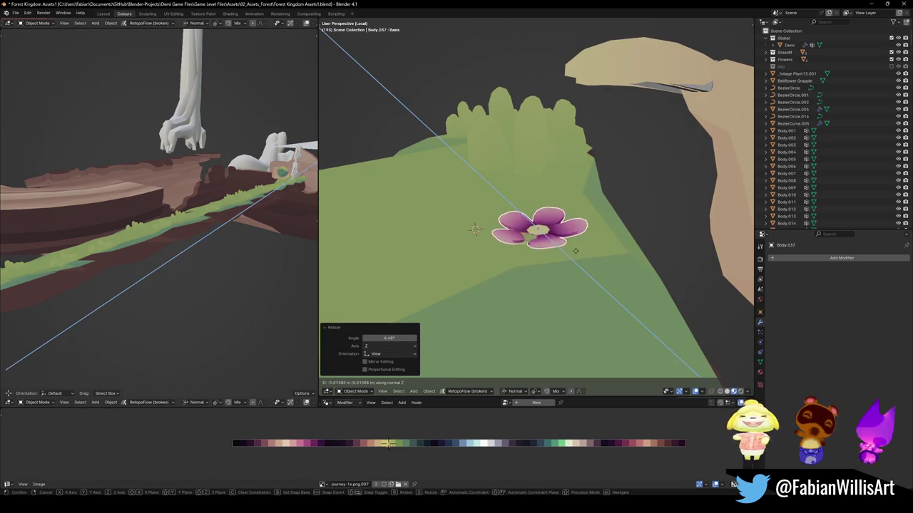
key(Escape)
key(comma)
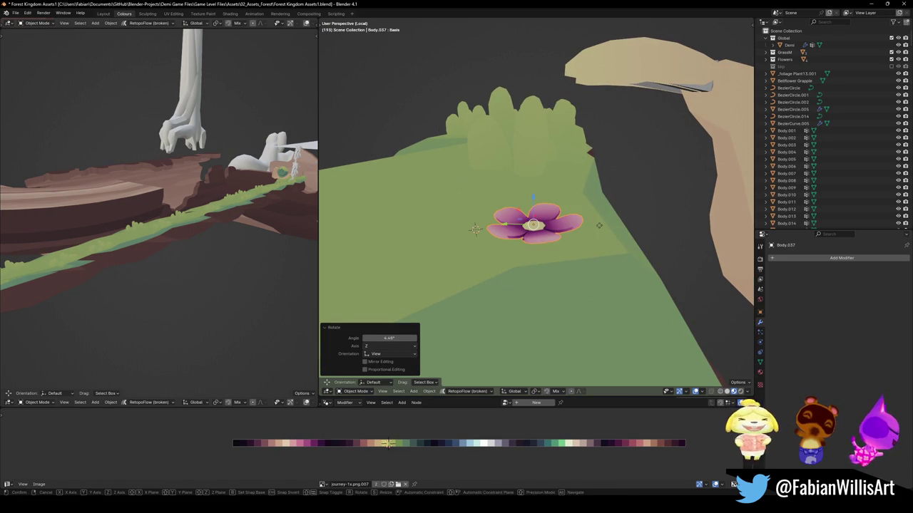
key(g)
key(z)
click(598, 226)
key(r)
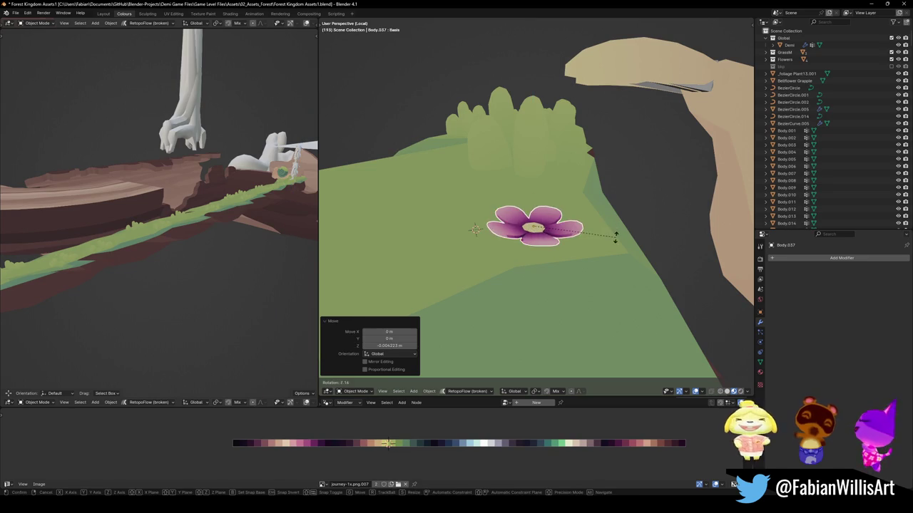
click(620, 234)
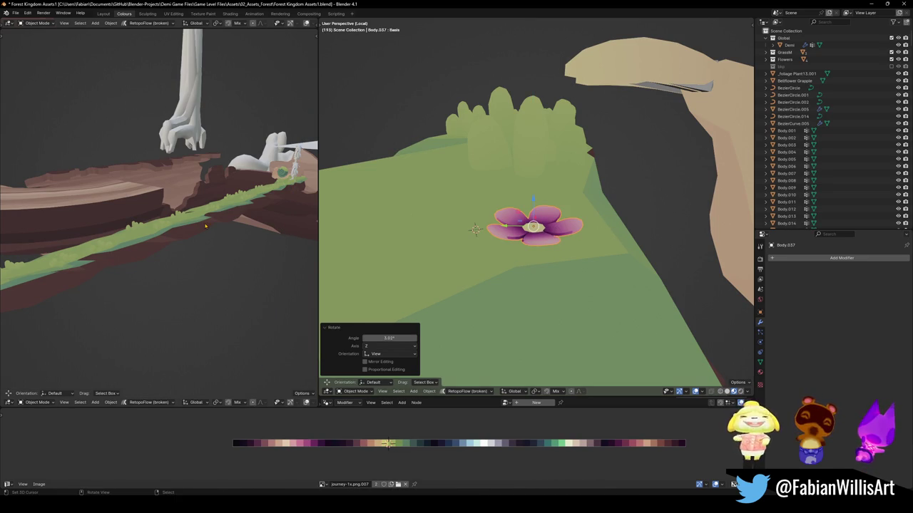
Duplicate the flower, placing and tilting the copy against the snail's neck
key(KP_Decimal)
scroll(206, 227, down, 3)
mouse_move(206, 227)
middle_down()
mouse_move(145, 231)
mouse_move(164, 218)
middle_up()
scroll(145, 230, down, 3)
mouse_move(485, 271)
middle_down()
mouse_move(497, 295)
mouse_move(509, 273)
mouse_move(501, 267)
middle_up()
scroll(497, 295, up, 3)
scroll(497, 295, down, 4)
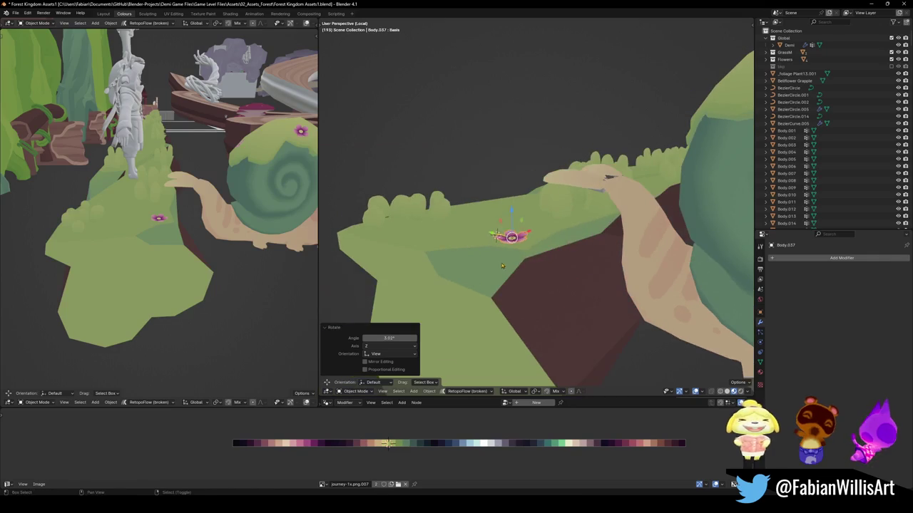
key(shift+d)
click(598, 272)
key(r)
key(r)
click(599, 296)
Scale Body.038 about 3.2x and slide it horizontally up to the snail's neck
key(s)
click(659, 278)
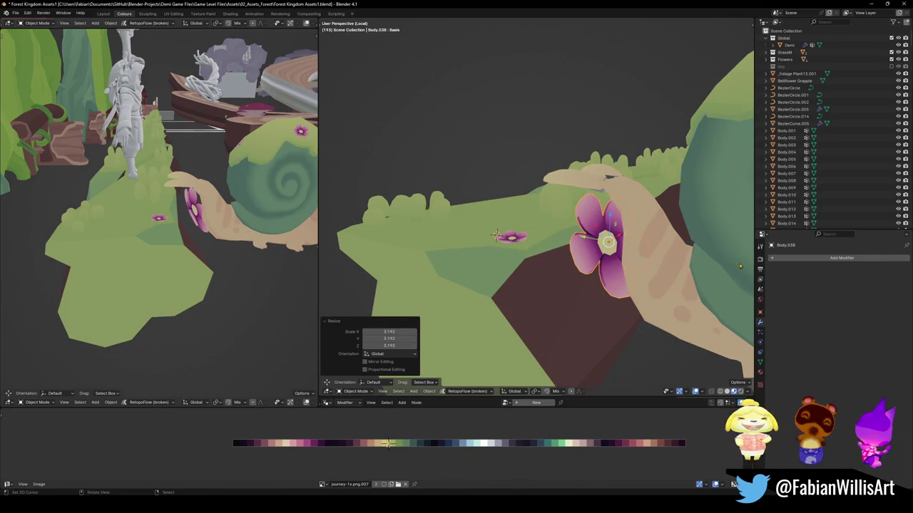
key(g)
key(shift+z)
click(671, 261)
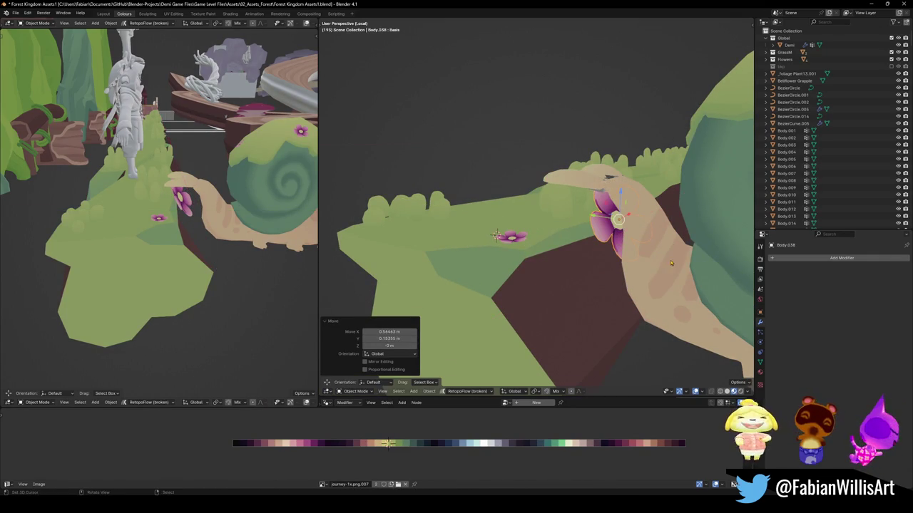
middle_drag(277, 225, 205, 223)
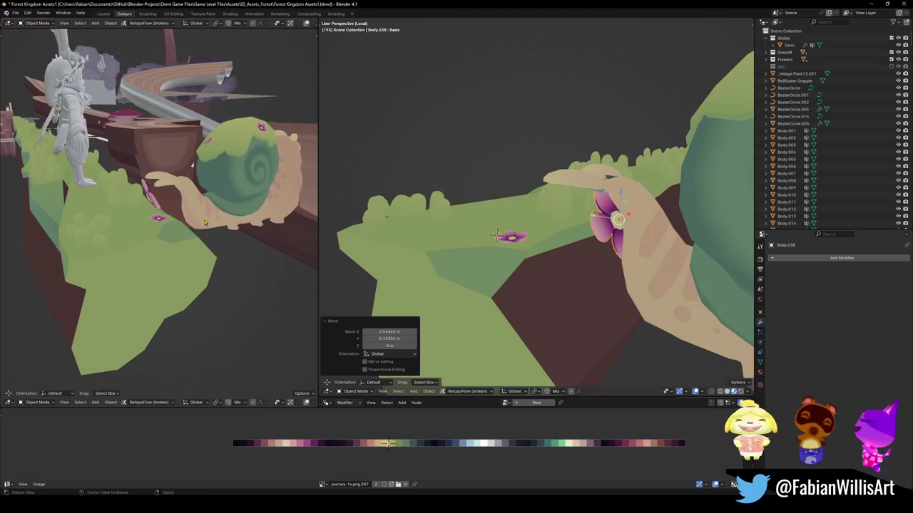
Tilt the flower, then adjust its height and slide it snugly against the neck
key(r)
key(r)
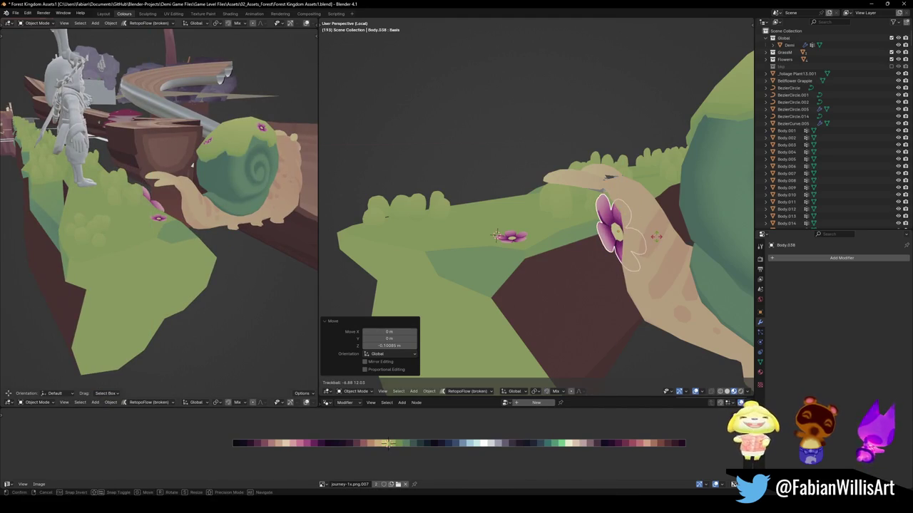
click(656, 236)
middle_drag(124, 210, 200, 223)
key(g)
key(z)
click(175, 214)
key(g)
key(shift+z)
key(shift+z)
click(197, 222)
Rotate the flower flat against the ledge side by the neck and save Forest Kingdom Assets1.blend
middle_drag(498, 263, 636, 295)
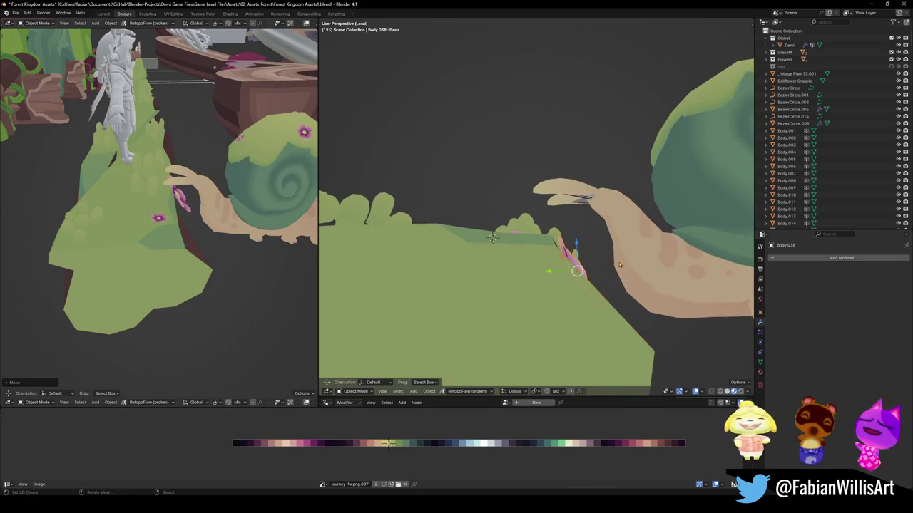
key(r)
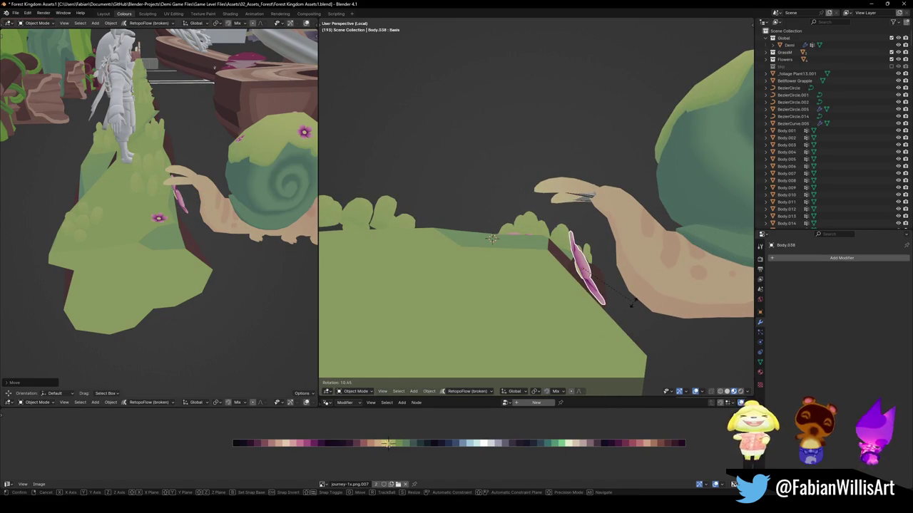
click(634, 301)
scroll(157, 214, up, 3)
mouse_move(157, 214)
middle_down()
mouse_move(222, 85)
mouse_move(211, 214)
middle_up()
key(r)
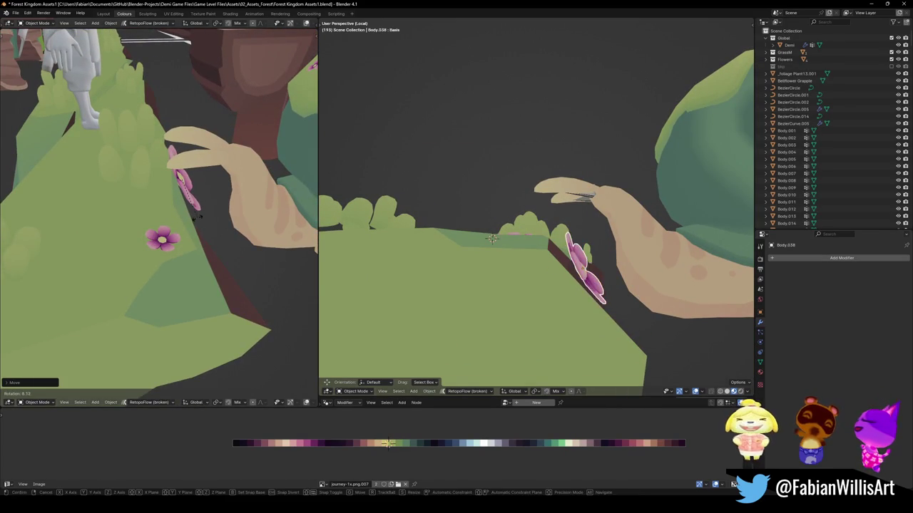
key(r)
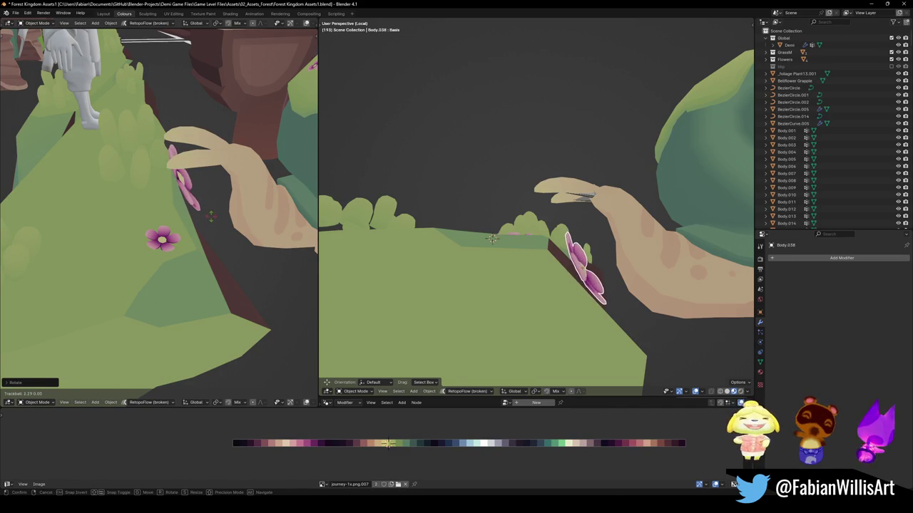
click(211, 215)
mouse_move(211, 215)
middle_down()
mouse_move(213, 228)
mouse_move(180, 214)
mouse_move(271, 241)
middle_up()
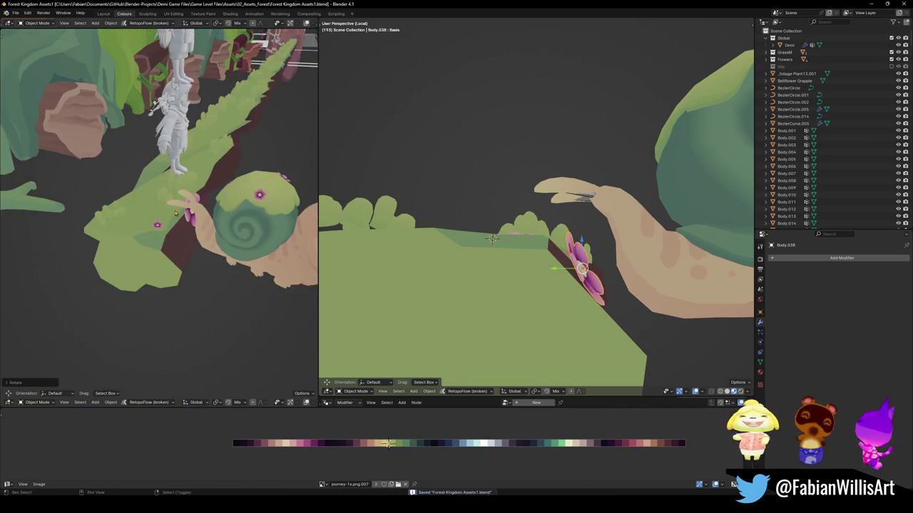
key(ctrl+s)
middle_drag(492, 238, 471, 243)
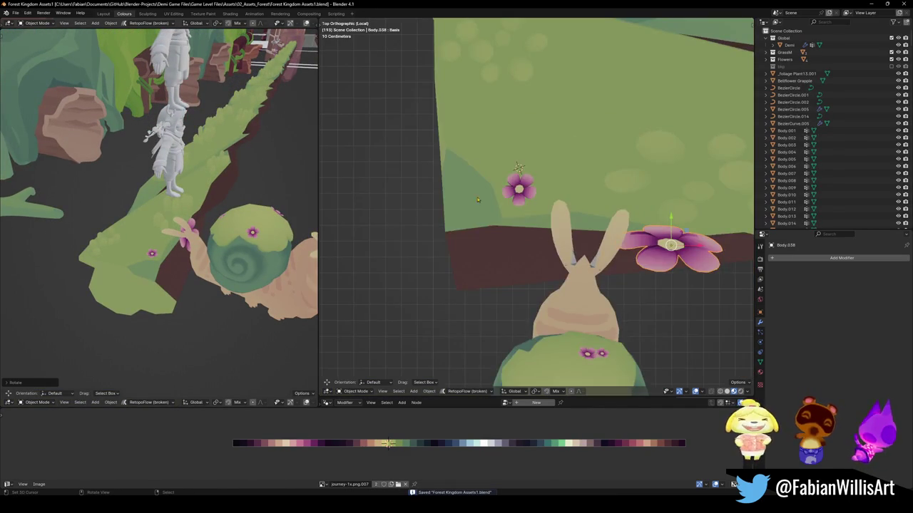
In top view, duplicate a third pink flower onto the ledge and turn it
key(KP_7)
scroll(461, 244, up, 1)
scroll(461, 244, up, 1)
key(shift+d)
click(654, 180)
shift+middle_drag(655, 180, 433, 193)
key(r)
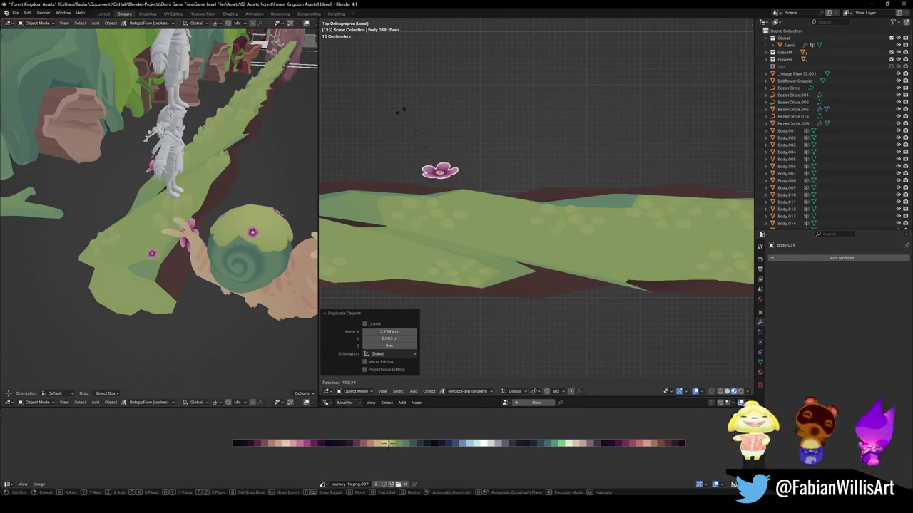
click(410, 108)
Turn that flower slightly and nudge it into place on the ledge
mouse_move(488, 205)
shift+middle_down()
mouse_move(529, 191)
mouse_move(669, 215)
shift+middle_up()
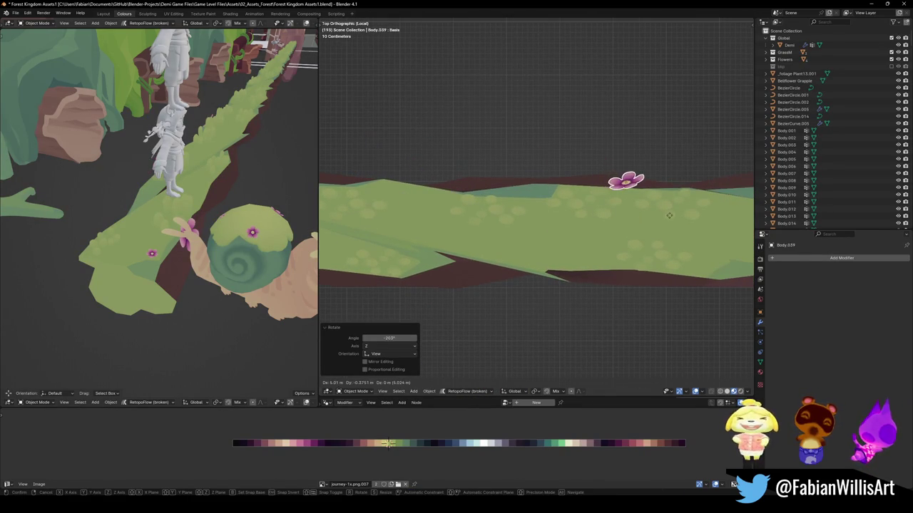
click(680, 214)
key(r)
click(682, 225)
key(g)
click(689, 200)
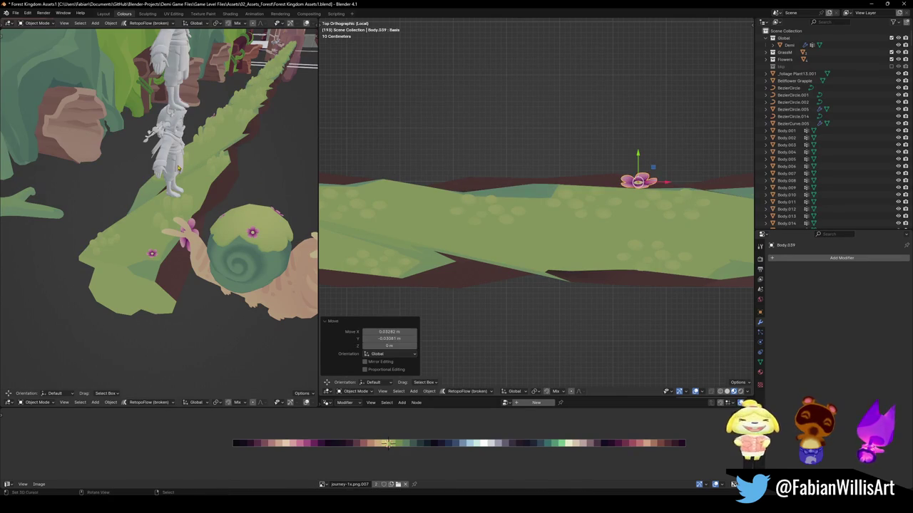
scroll(637, 209, down, 3)
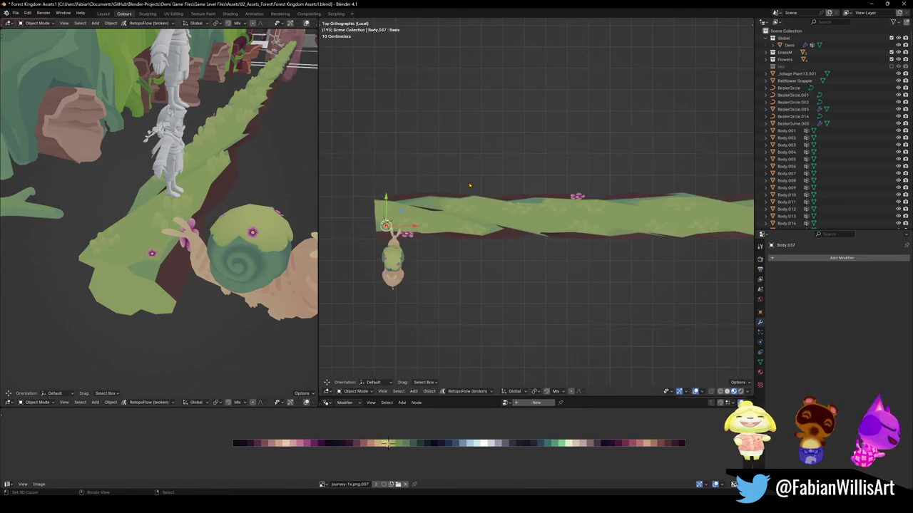
Place several more flower copies further right along the ledge top
key(g)
click(636, 209)
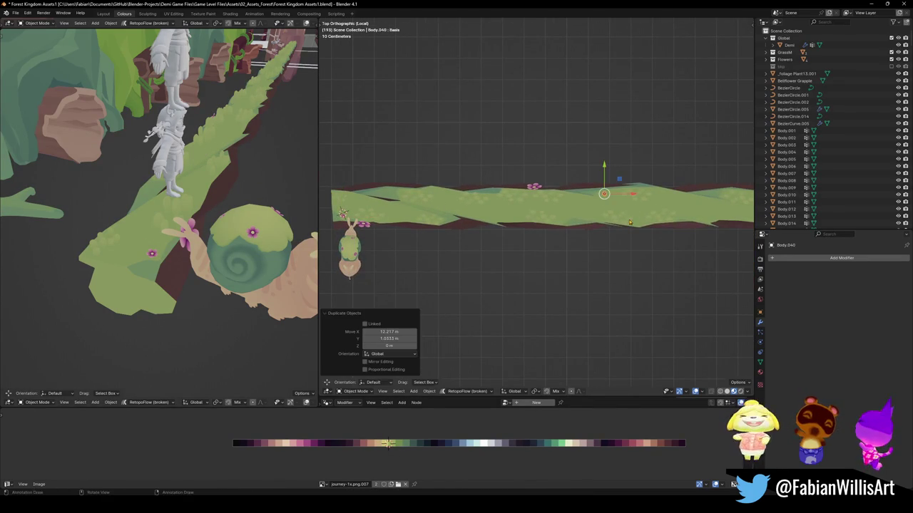
shift+middle_drag(618, 253, 410, 212)
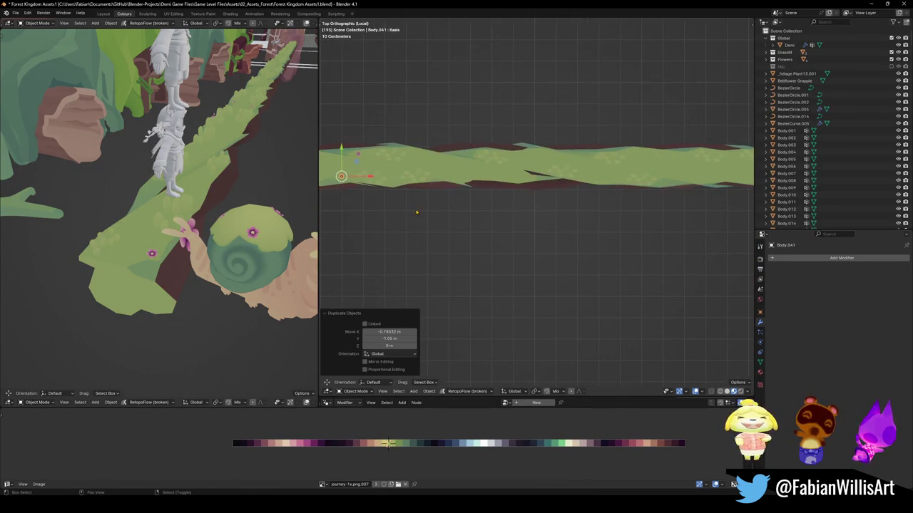
key(shift+d)
click(544, 207)
key(shift+d)
click(547, 201)
key(shift+d)
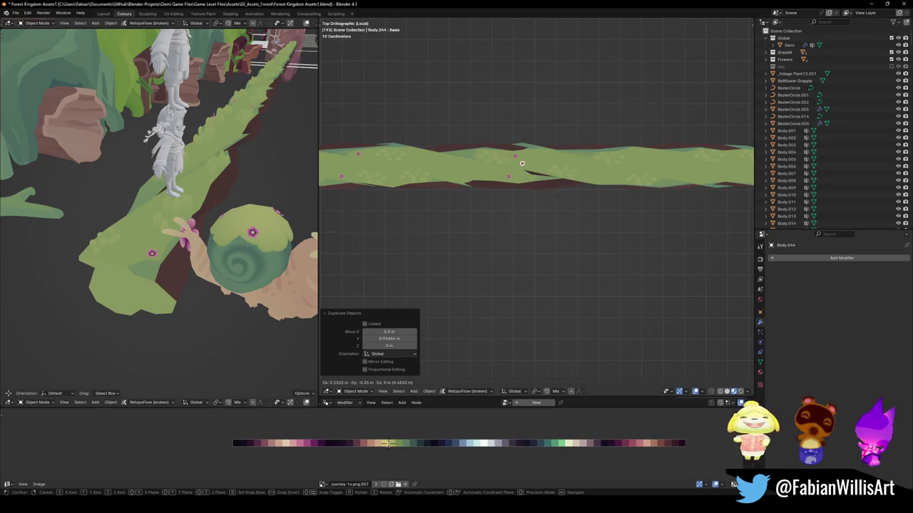
click(560, 191)
key(shift+d)
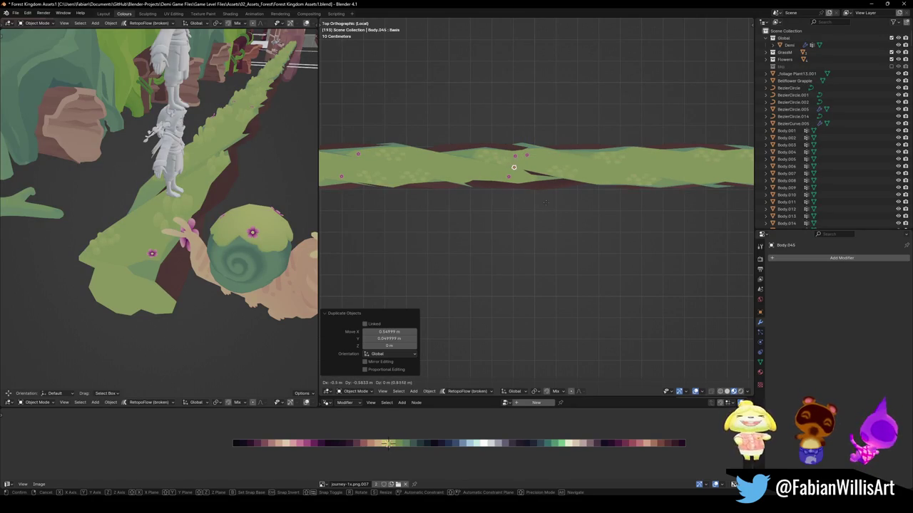
click(552, 204)
Add three more flower copies further left on the ledge, up to Body.048, then inspect the ledge
shift+middle_drag(553, 206, 450, 196)
key(shift+d)
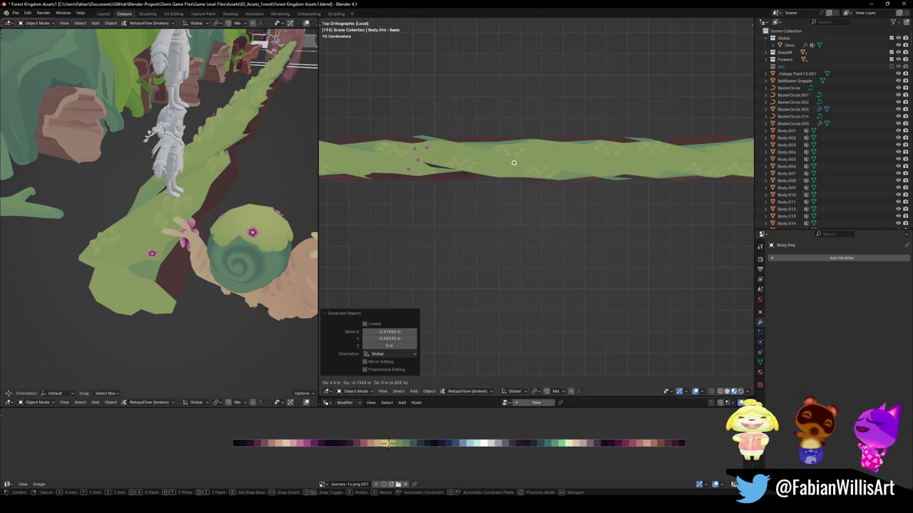
click(513, 203)
key(shift+d)
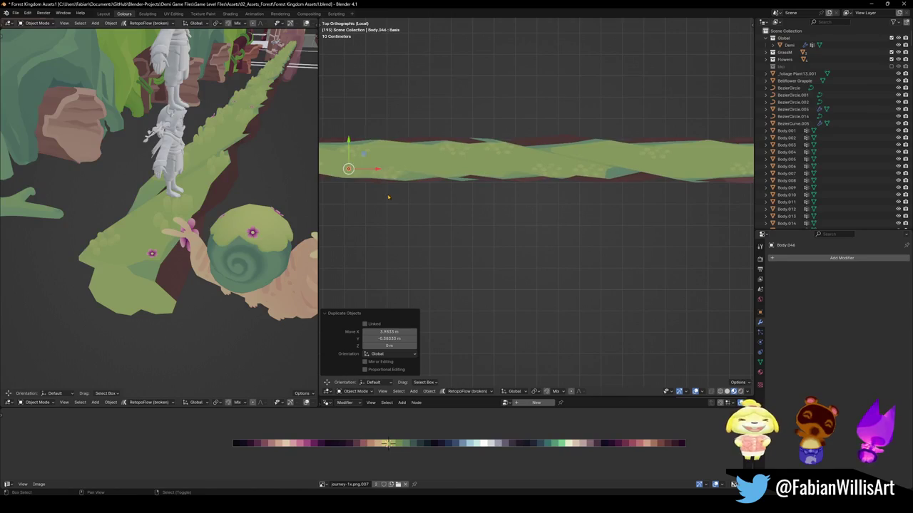
click(559, 175)
key(shift+d)
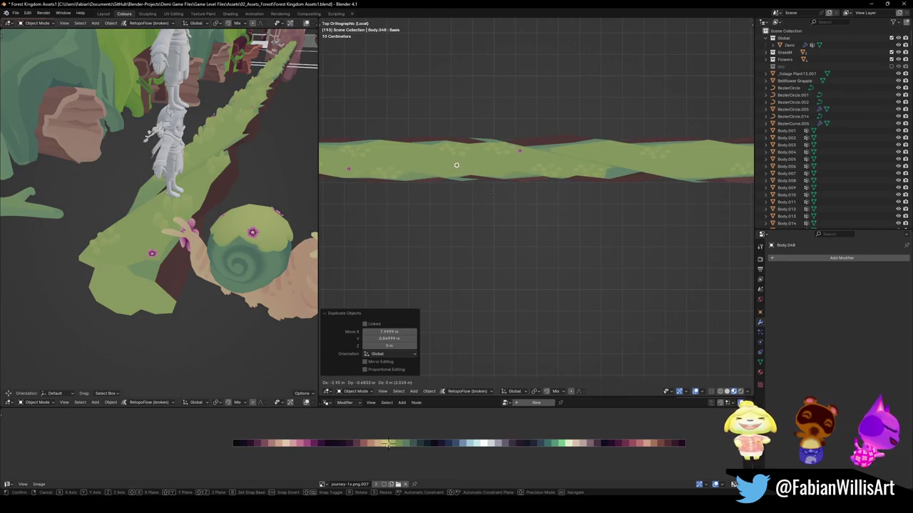
click(509, 201)
shift+middle_drag(509, 201, 488, 214)
middle_drag(264, 136, 236, 120)
scroll(235, 120, up, 5)
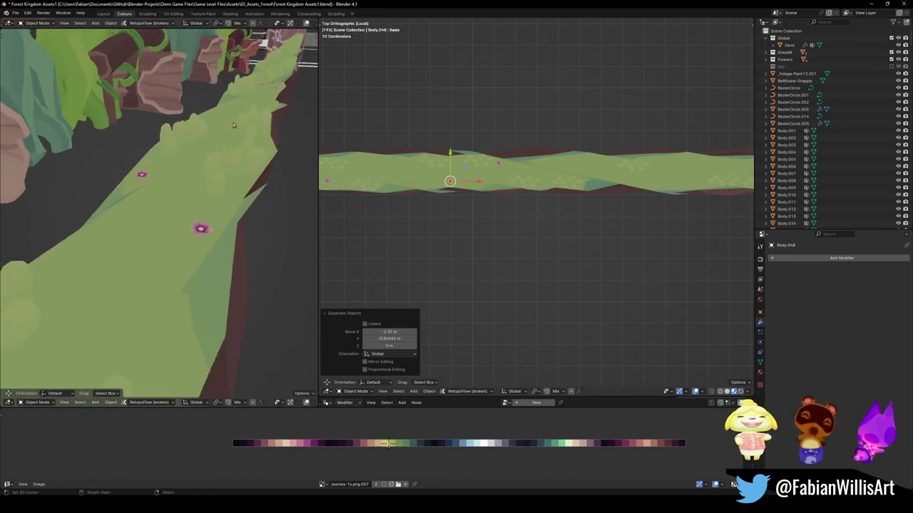
mouse_move(214, 157)
middle_down()
mouse_move(191, 193)
mouse_move(171, 178)
mouse_move(214, 172)
middle_up()
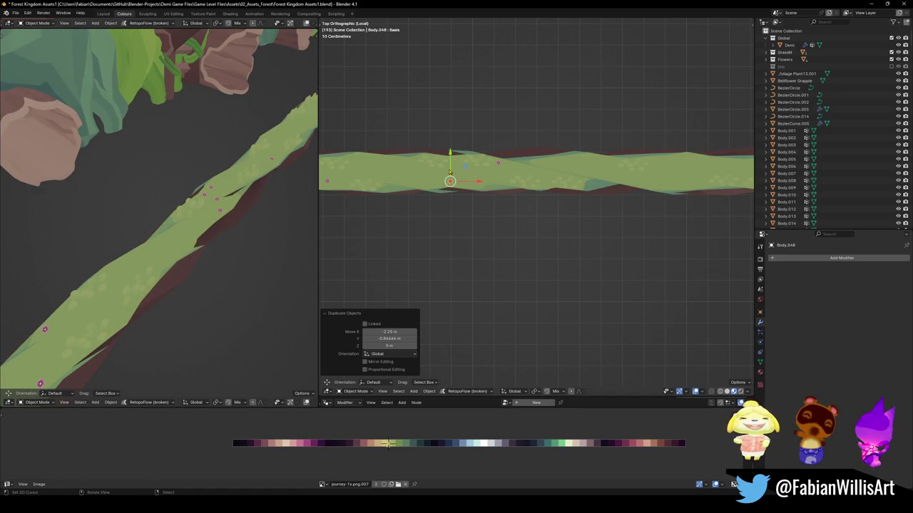
scroll(447, 173, down, 4)
scroll(499, 207, up, 6)
Move three scattered flowers together into a small cluster on the ledge top
mouse_move(527, 214)
shift+middle_down()
mouse_move(560, 250)
mouse_move(548, 212)
shift+middle_up()
scroll(560, 249, up, 4)
key(g)
click(599, 249)
click(610, 154)
key(g)
click(594, 234)
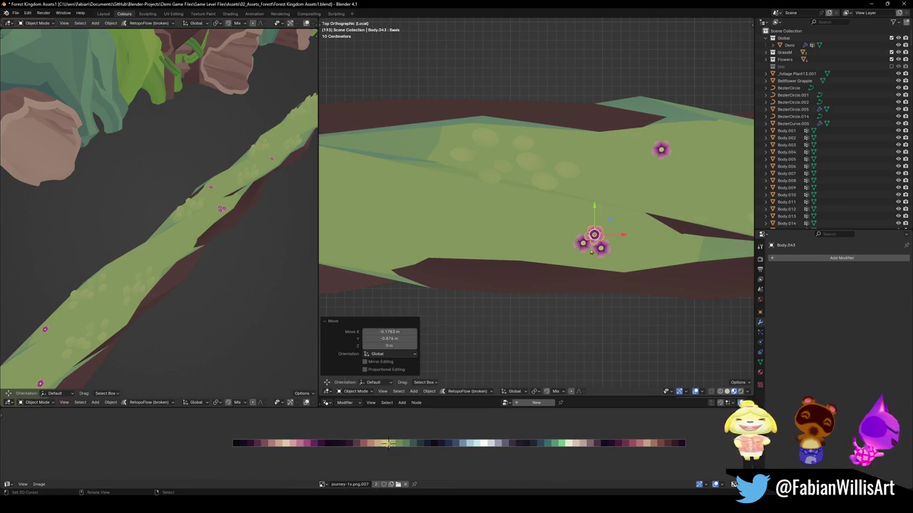
click(661, 151)
key(g)
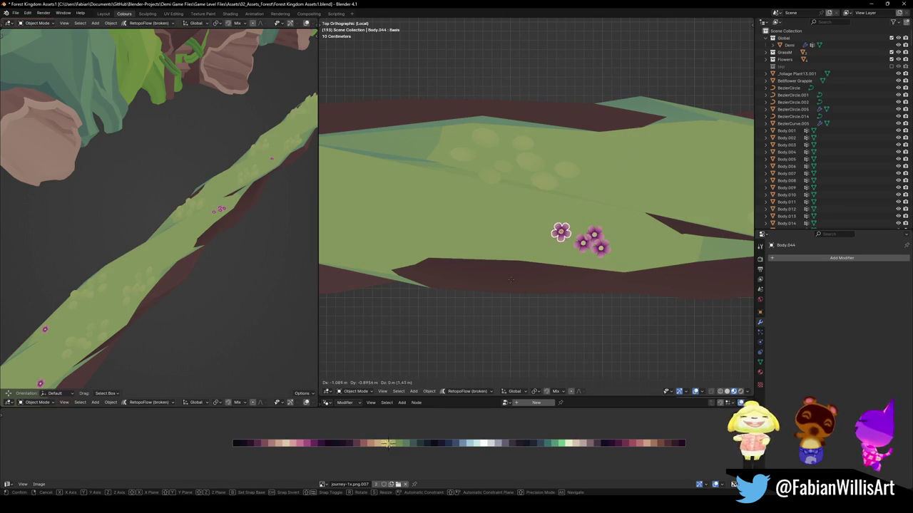
click(525, 275)
scroll(513, 235, down, 4)
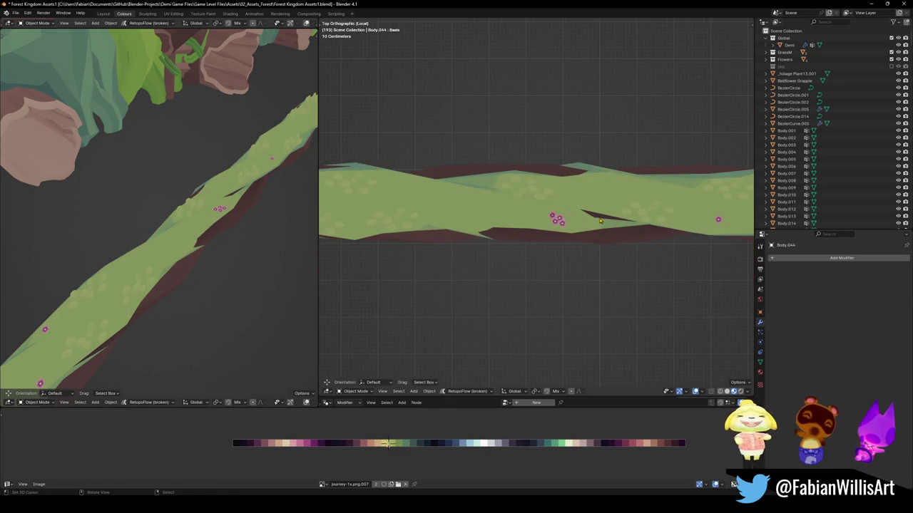
middle_drag(182, 265, 237, 236)
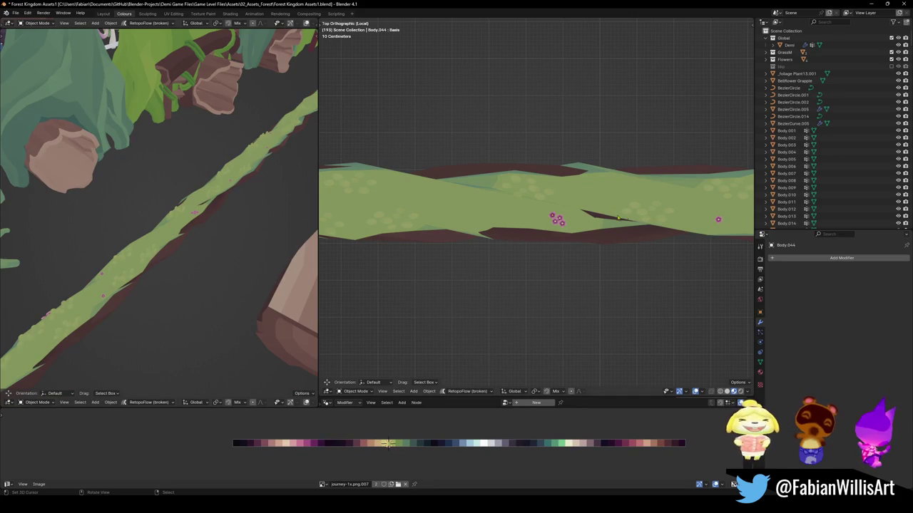
Duplicate one more flower nearby, select the flower by the snail's head, and undo
key(shift+d)
click(492, 240)
click(492, 240)
scroll(495, 230, down, 2)
scroll(456, 236, down, 2)
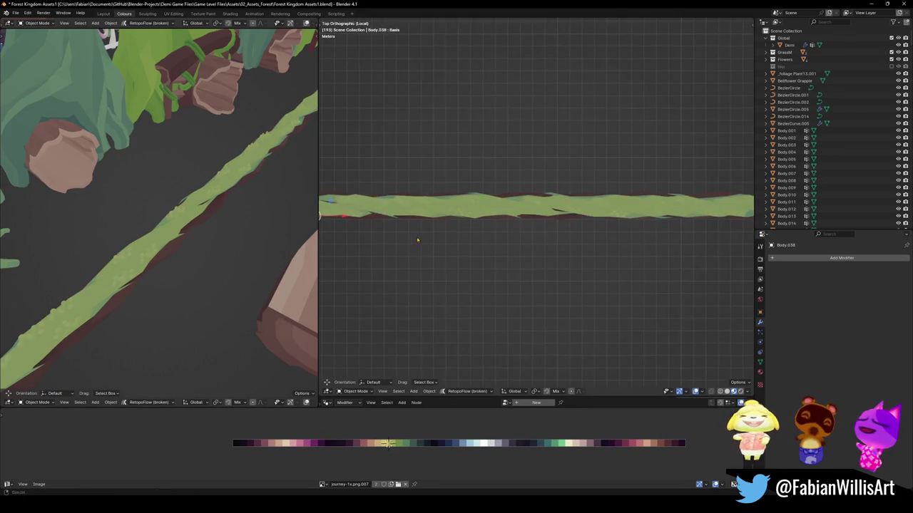
scroll(499, 246, down, 2)
scroll(567, 252, up, 5)
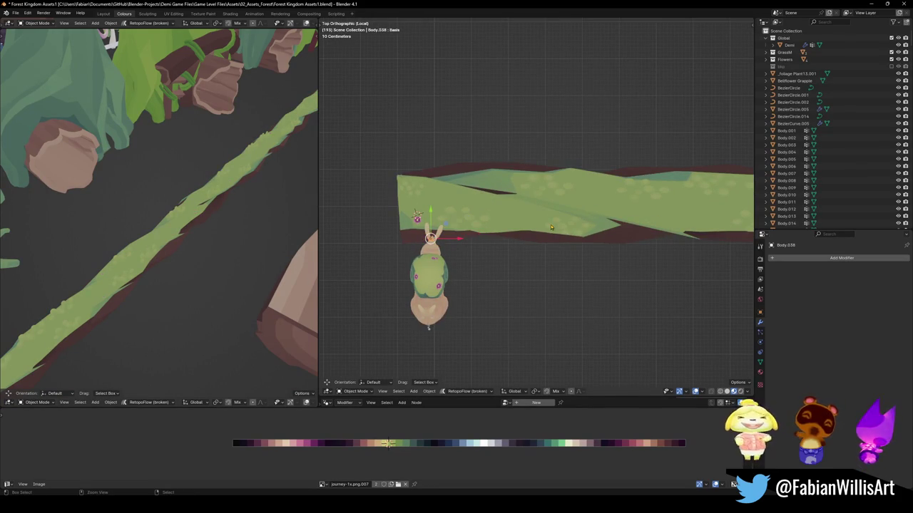
click(417, 219)
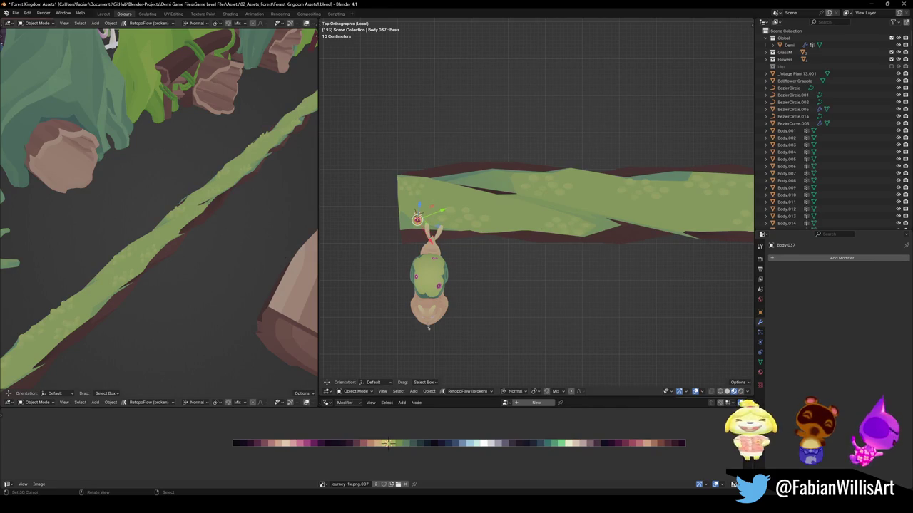
ctrl+scroll(599, 238, up, 1)
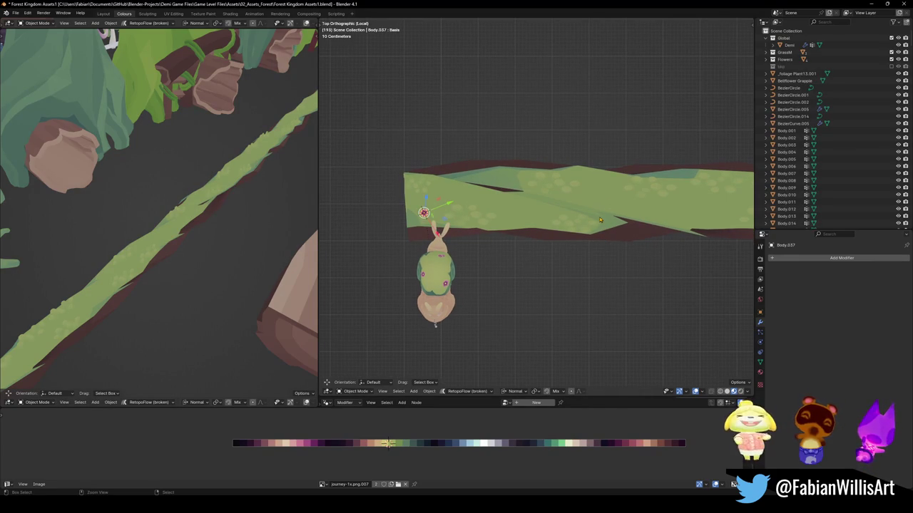
key(ctrl+z)
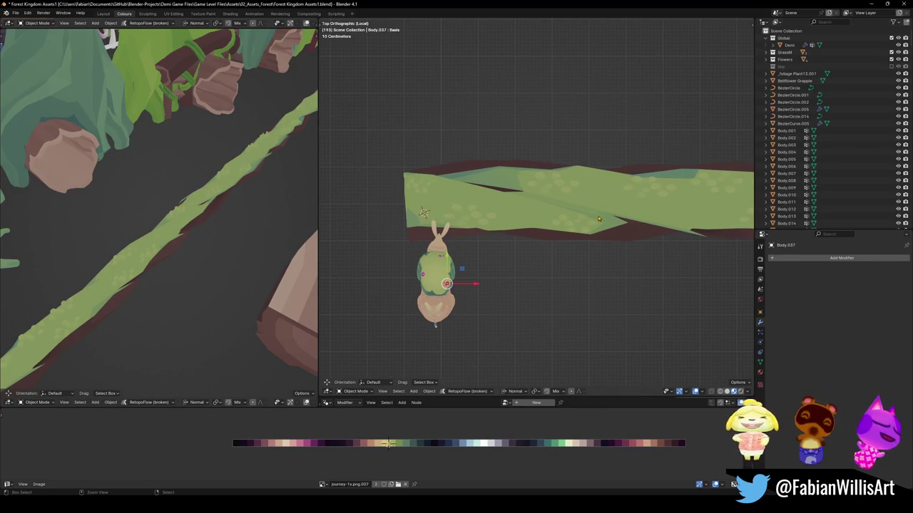
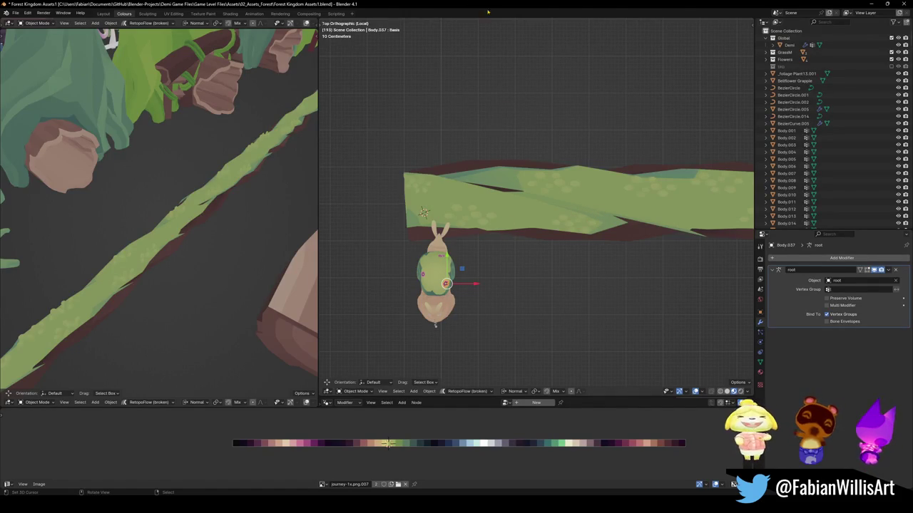
Circle-select the small character figure and delete its three objects
scroll(482, 258, down, 2)
scroll(482, 258, up, 2)
shift+middle_drag(482, 258, 582, 255)
key(c)
key(Escape)
key(Delete)
Save the Forest Kingdom Assets1 file in a perspective view of the grass stalk
mouse_move(499, 292)
middle_down()
mouse_move(501, 261)
mouse_move(546, 255)
middle_up()
key(ctrl+s)
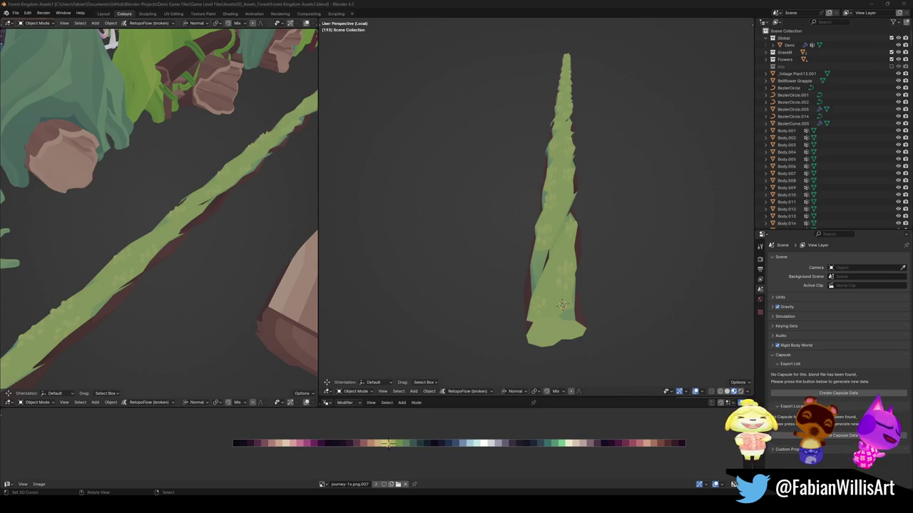
middle_drag(561, 216, 558, 136)
Select the grass stalk Circle.011 and inspect its mesh in Edit Mode
click(544, 273)
shift+right_click(554, 139)
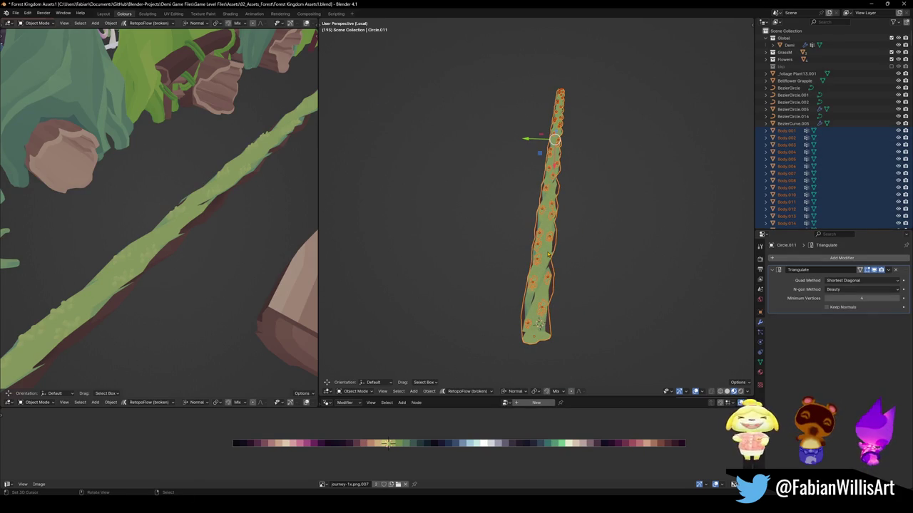
key(Tab)
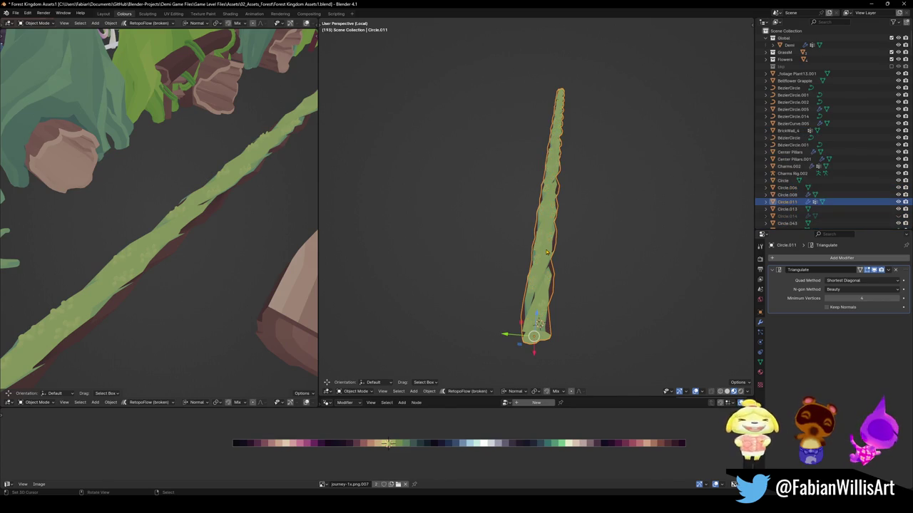
scroll(589, 235, up, 2)
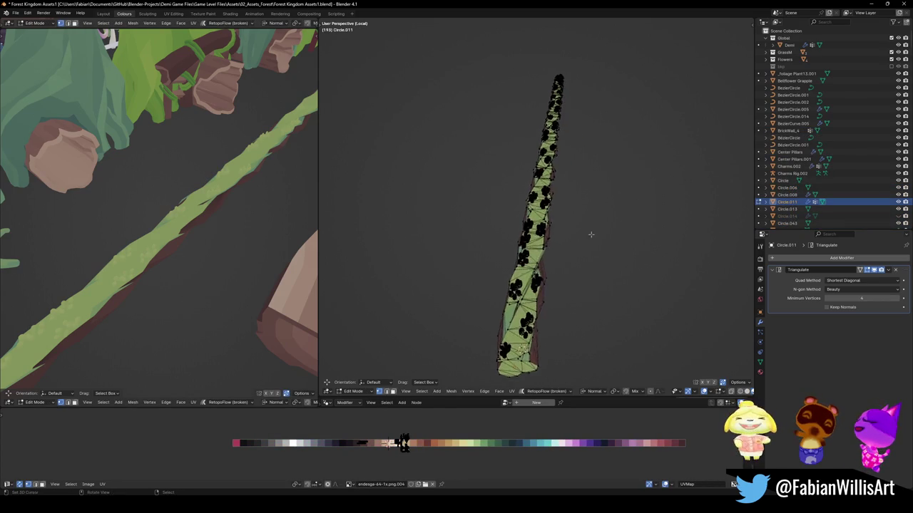
scroll(589, 235, up, 3)
middle_drag(589, 235, 533, 228)
scroll(560, 220, down, 3)
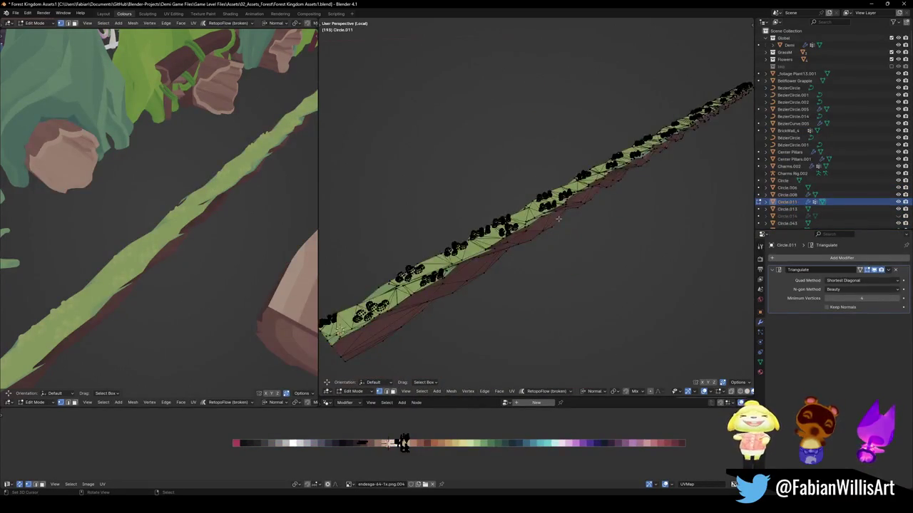
scroll(559, 220, down, 3)
key(Tab)
scroll(558, 216, up, 2)
scroll(558, 217, up, 2)
Duplicate the stalk, then reselect only Circle.011 with the 3D cursor at its base
key(shift+d)
click(389, 298)
key(alt+a)
key(a)
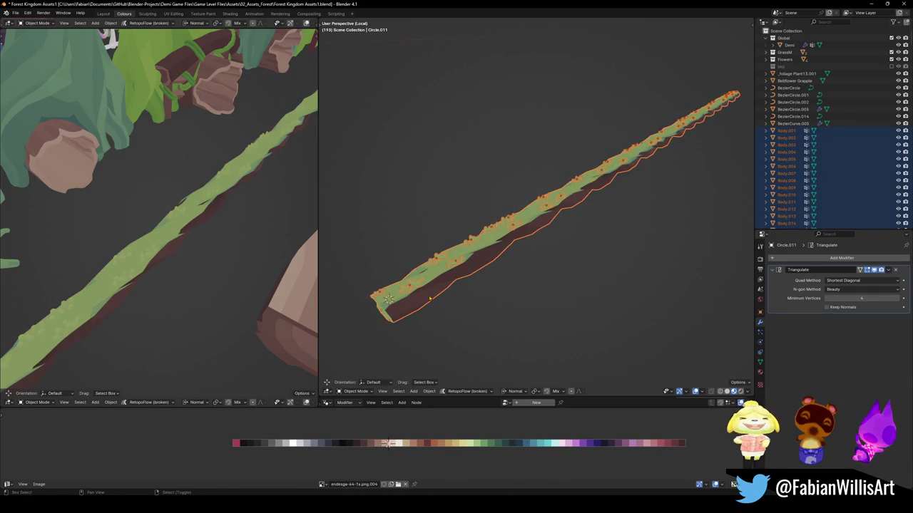
right_click(389, 298)
click(383, 309)
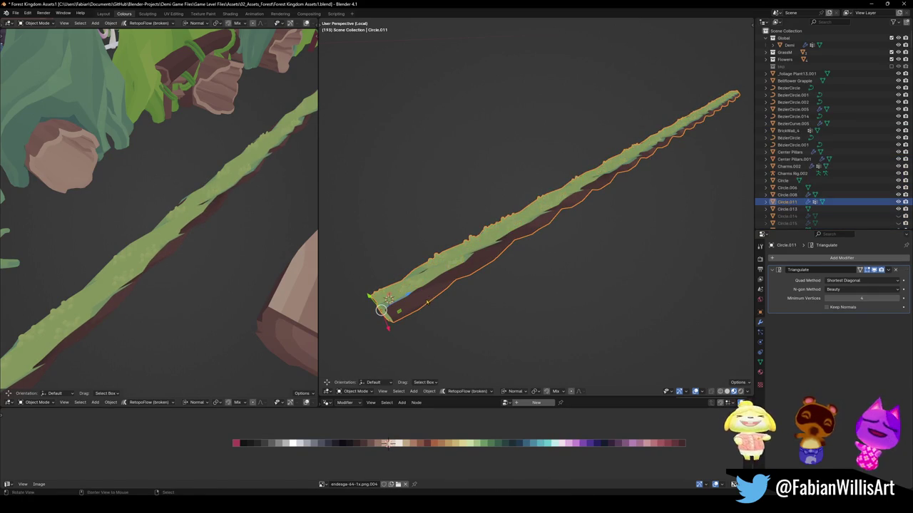
Copy Circle.011 with Copy Objects and minimize to reveal the grindrails file
right_click(425, 300)
click(388, 334)
click(761, 371)
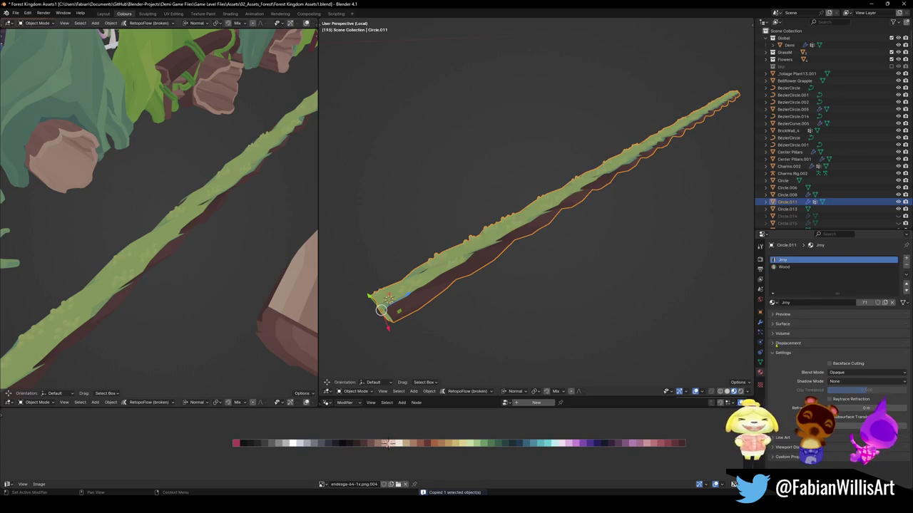
click(870, 4)
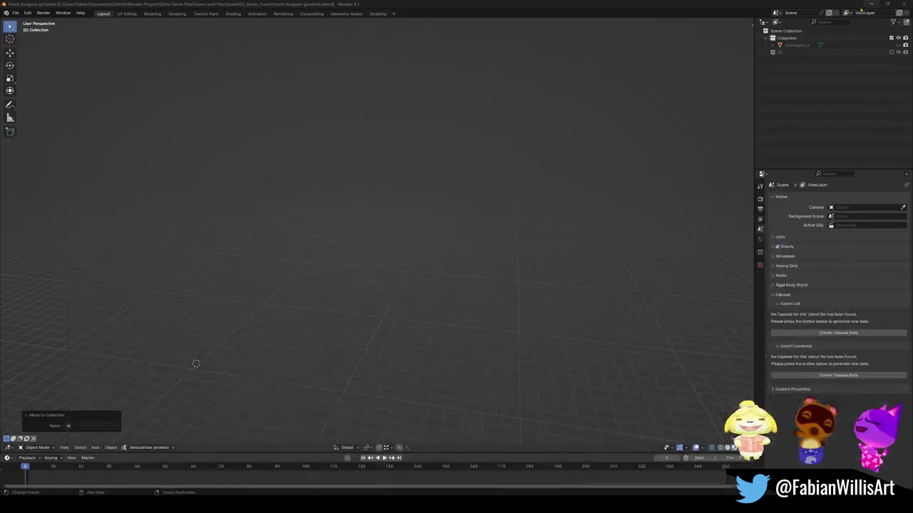
Paste the grass stalk into the grindrails file and snap it to the 3D cursor
key(ctrl+v)
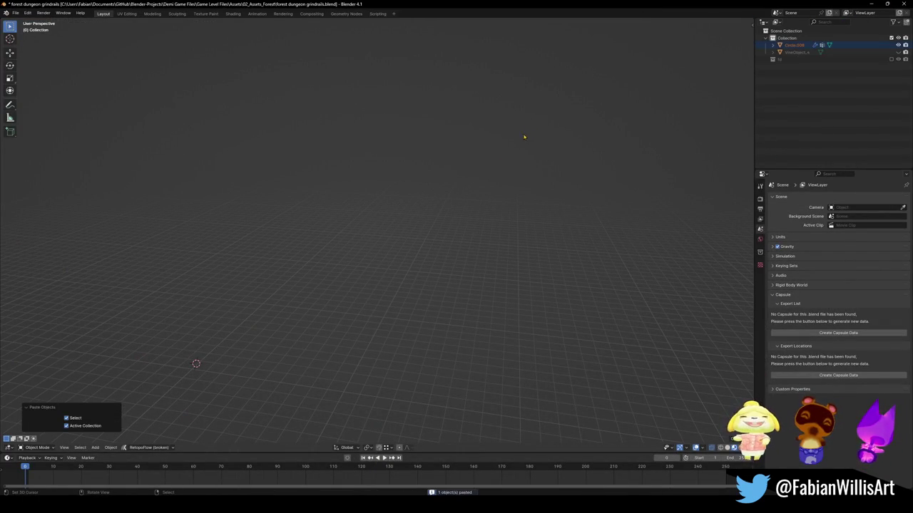
shift+right_click(285, 335)
key(shift+s)
click(410, 279)
scroll(410, 279, down, 5)
mouse_move(426, 271)
middle_down()
mouse_move(430, 305)
mouse_move(376, 286)
mouse_move(376, 253)
mouse_move(353, 216)
mouse_move(302, 255)
mouse_move(350, 279)
middle_up()
scroll(352, 216, up, 4)
key(alt+a)
Save the grindrails file and select the pasted rail Circle.008
key(ctrl+s)
middle_drag(279, 279, 304, 236)
scroll(373, 251, up, 4)
mouse_move(372, 251)
middle_down()
mouse_move(362, 231)
mouse_move(432, 226)
mouse_move(436, 240)
middle_up()
mouse_move(478, 269)
middle_down()
mouse_move(452, 265)
mouse_move(402, 281)
mouse_move(326, 241)
middle_up()
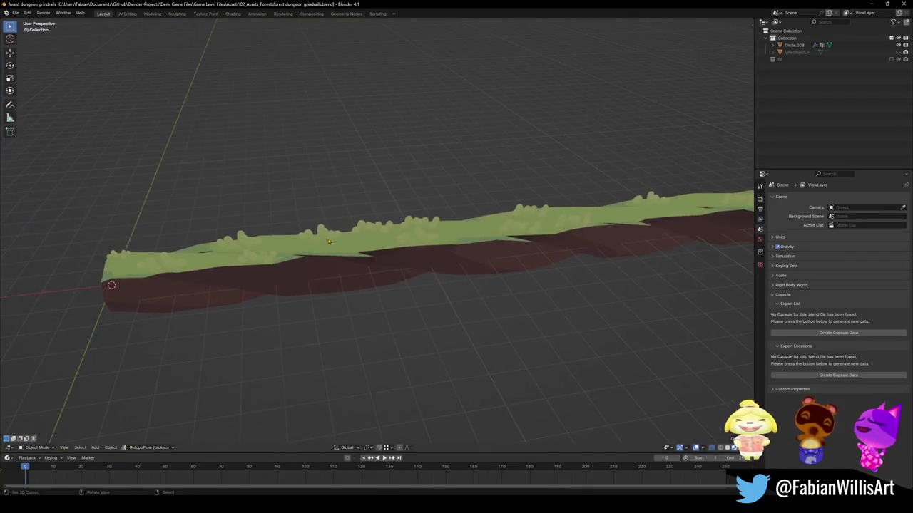
mouse_move(527, 252)
middle_down()
mouse_move(495, 259)
mouse_move(489, 246)
mouse_move(516, 244)
mouse_move(505, 238)
mouse_move(373, 275)
mouse_move(387, 266)
middle_up()
click(385, 248)
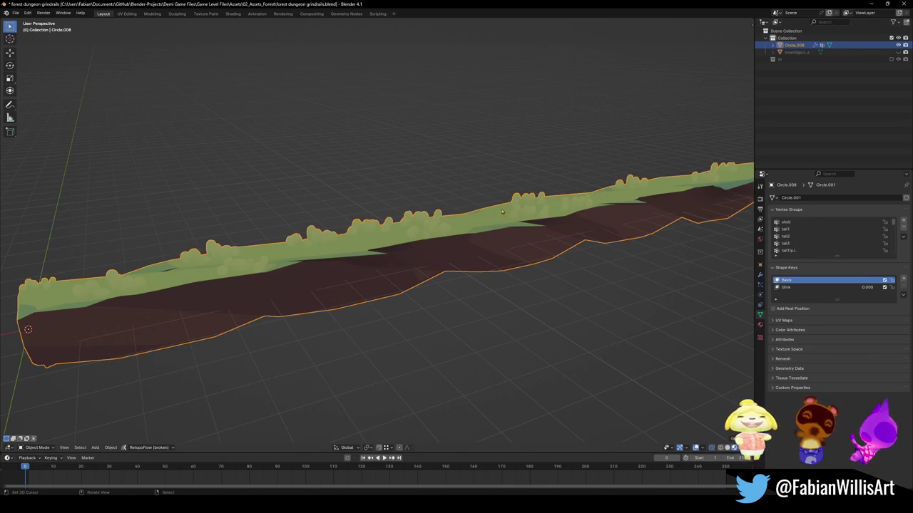
Bring up the FBX file browser with Ctrl+Shift+E
middle_drag(509, 209, 517, 257)
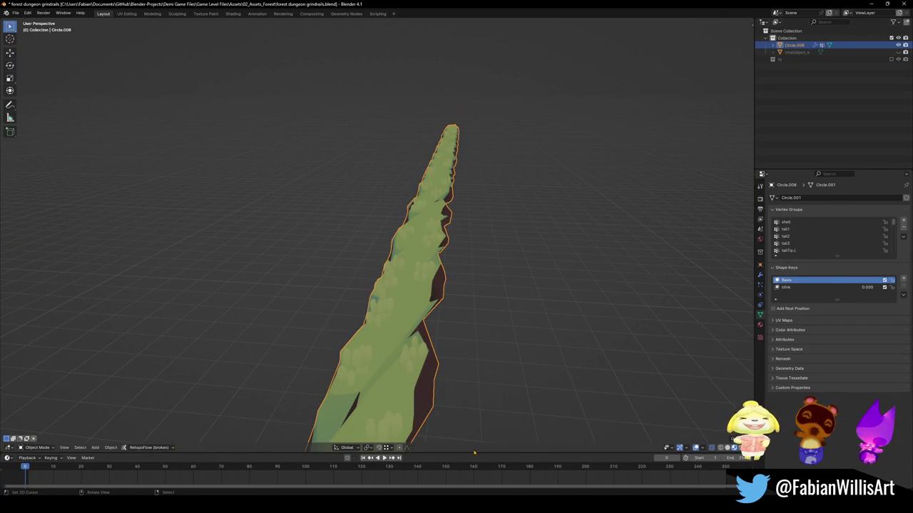
middle_drag(478, 312, 480, 322)
key(ctrl+shift+e)
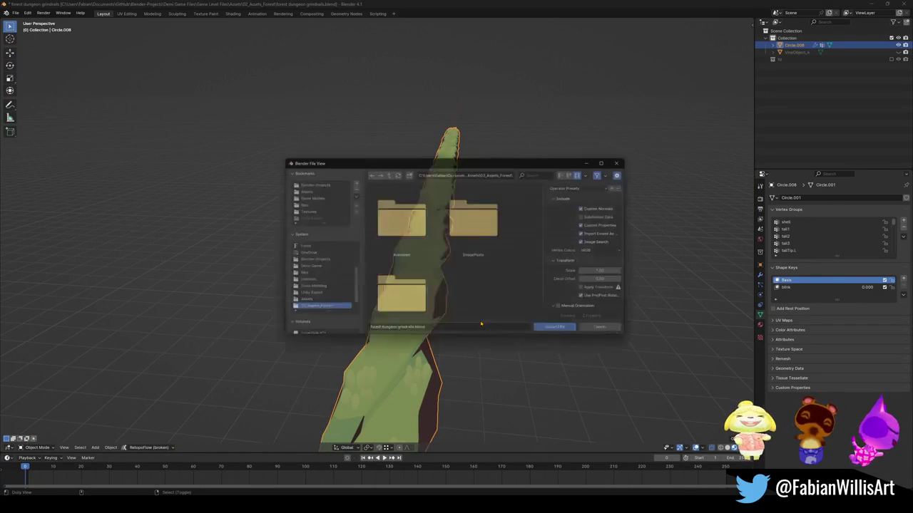
In list view, go to Blender-Projects > Demi Game Files > Unity Exports and import GrindRailPivot.fbx
click(571, 171)
click(306, 181)
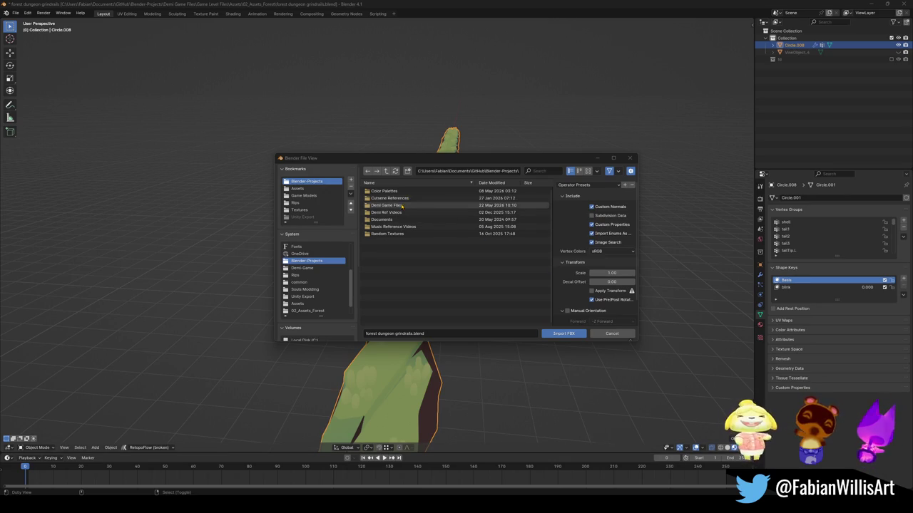
double_click(395, 206)
double_click(388, 256)
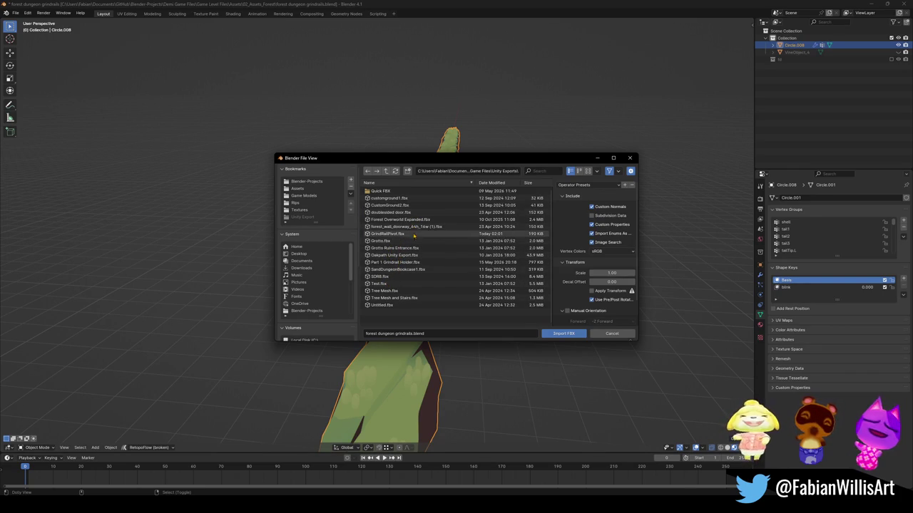
double_click(406, 233)
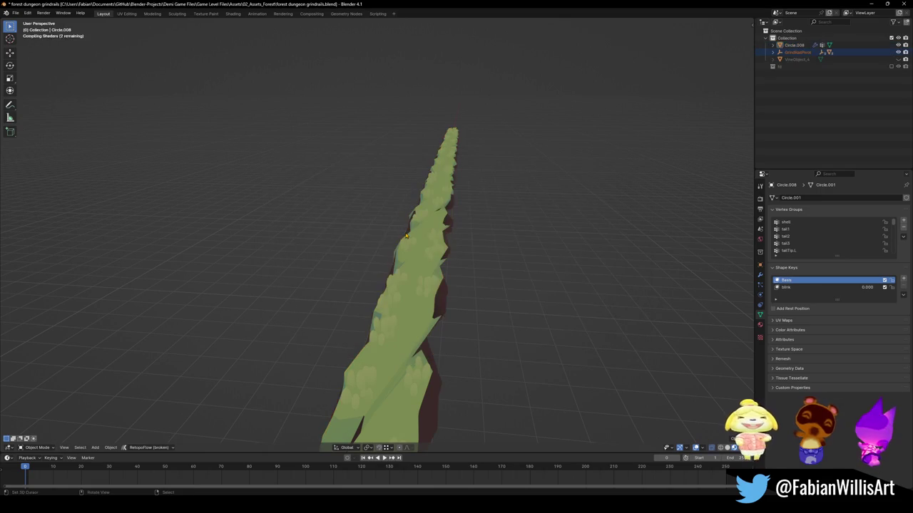
Select the white rail strip VineObject.002
scroll(441, 316, down, 5)
scroll(454, 306, down, 2)
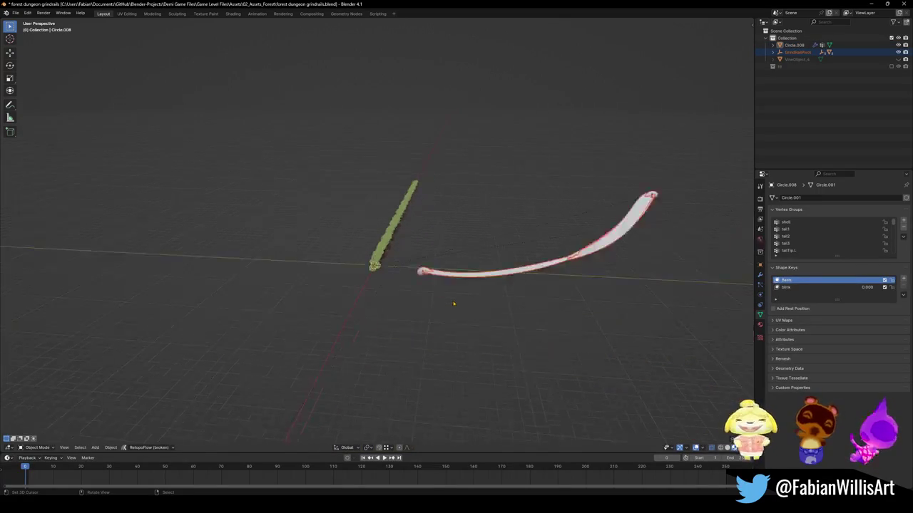
mouse_move(458, 285)
middle_down()
mouse_move(456, 258)
mouse_move(491, 274)
middle_up()
scroll(491, 274, up, 3)
scroll(465, 279, down, 2)
click(580, 273)
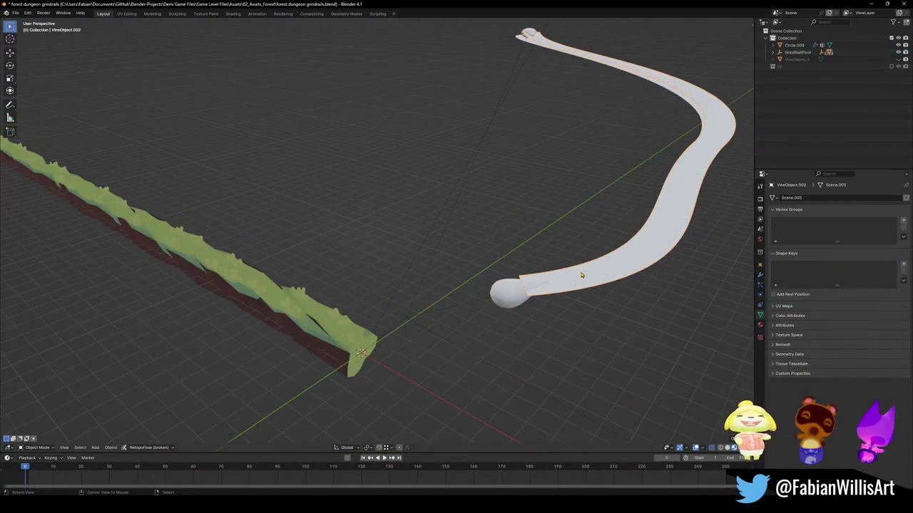
scroll(581, 275, up, 2)
mouse_move(581, 275)
middle_down()
mouse_move(418, 245)
mouse_move(404, 266)
middle_up()
Convert the strip's triangles to quads with a raised Max Face Angle
key(Tab)
scroll(418, 245, up, 3)
scroll(390, 268, up, 1)
key(alt+a)
key(a)
key(F3)
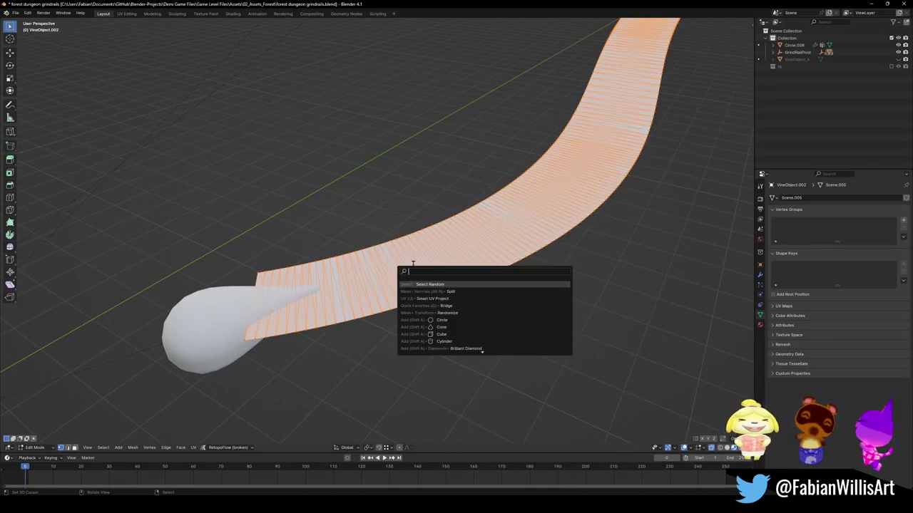
text(st)
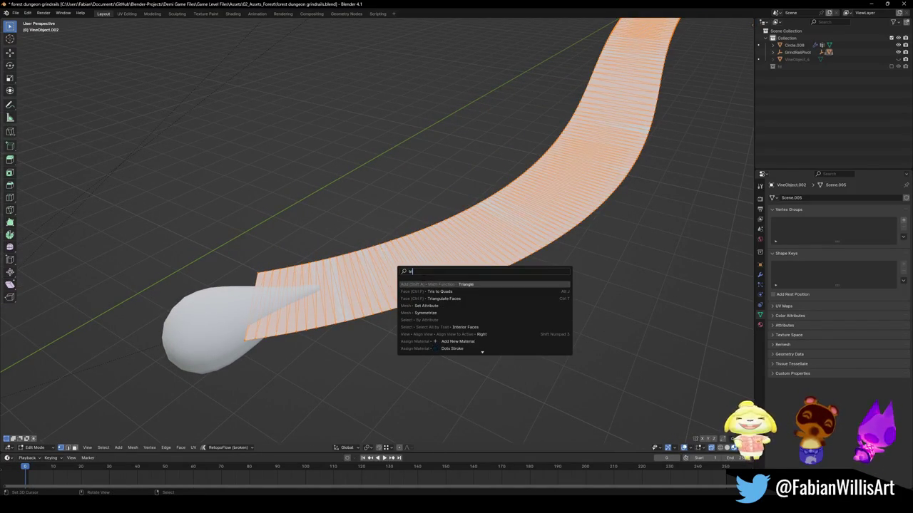
click(431, 292)
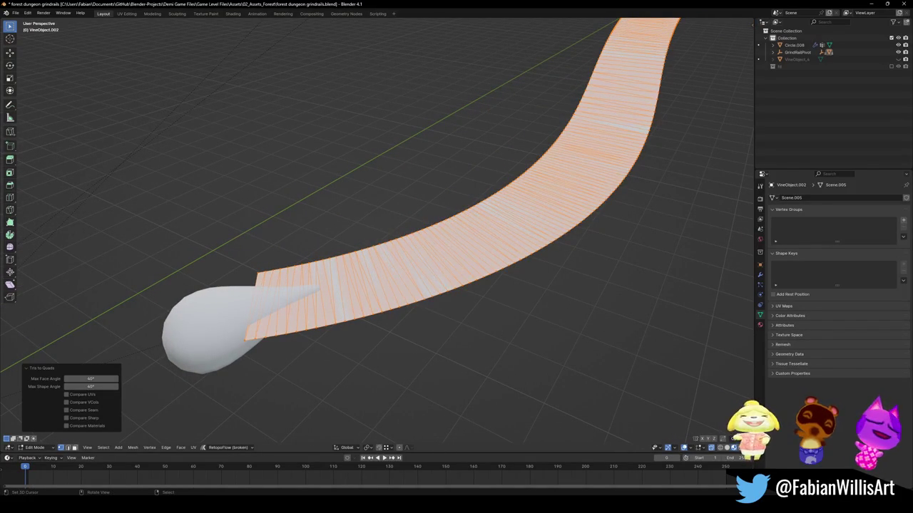
drag(90, 379, 114, 379)
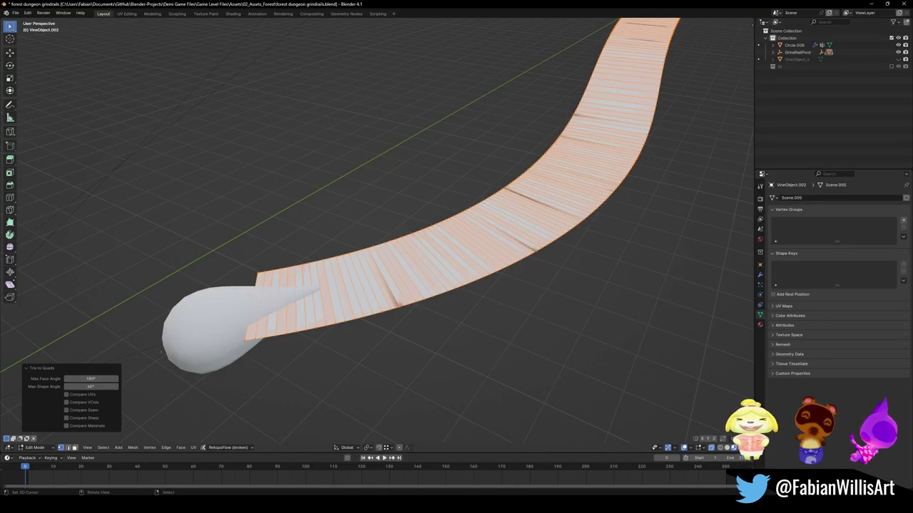
Loop-cut a centre edge loop, duplicate it, and separate it into a new object
key(alt+a)
key(ctrl+r)
click(442, 246)
key(shift+d)
middle_drag(428, 286, 399, 286)
key(Escape)
key(p)
click(353, 287)
key(Tab)
Set the separated centre line's origin to the 3D cursor at the strip's end
key(g)
key(Escape)
key(Tab)
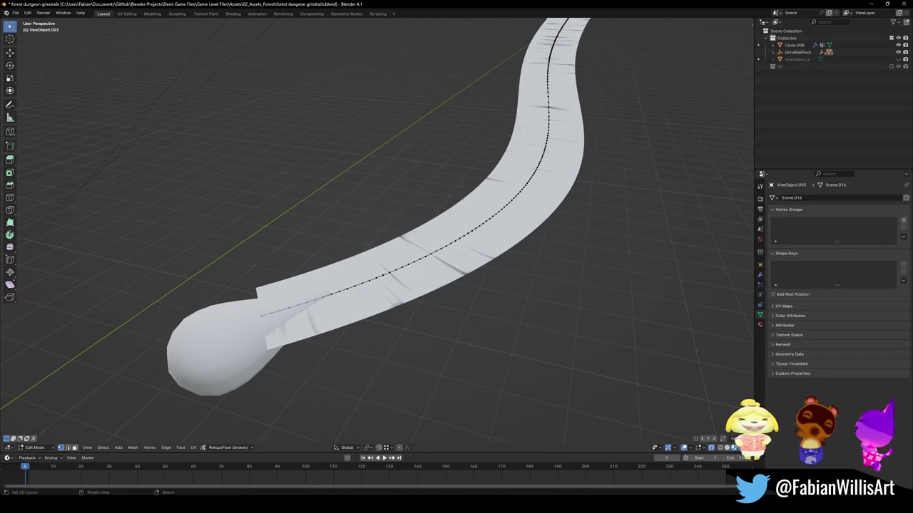
shift+right_click(260, 315)
key(Tab)
right_click(272, 310)
click(272, 310)
right_click(271, 309)
scroll(346, 246, down, 3)
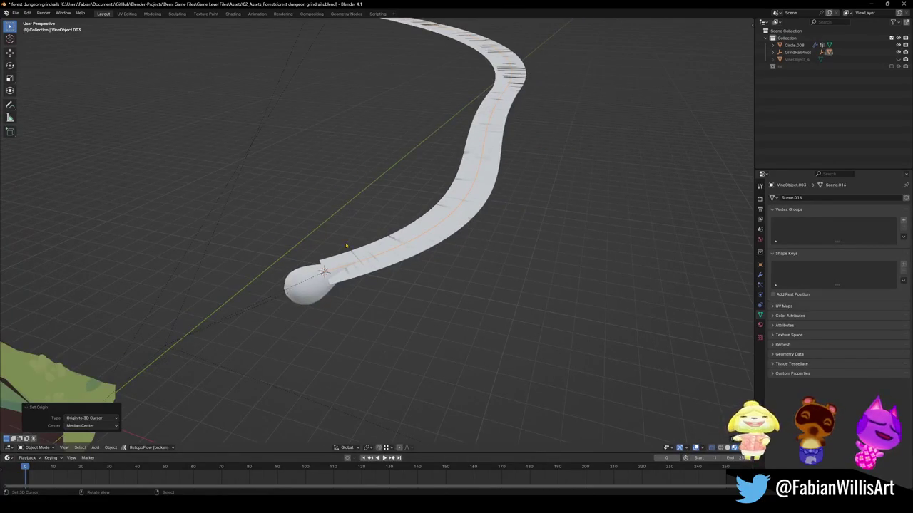
Convert the centre line object into a curve and check its control points
right_click(361, 266)
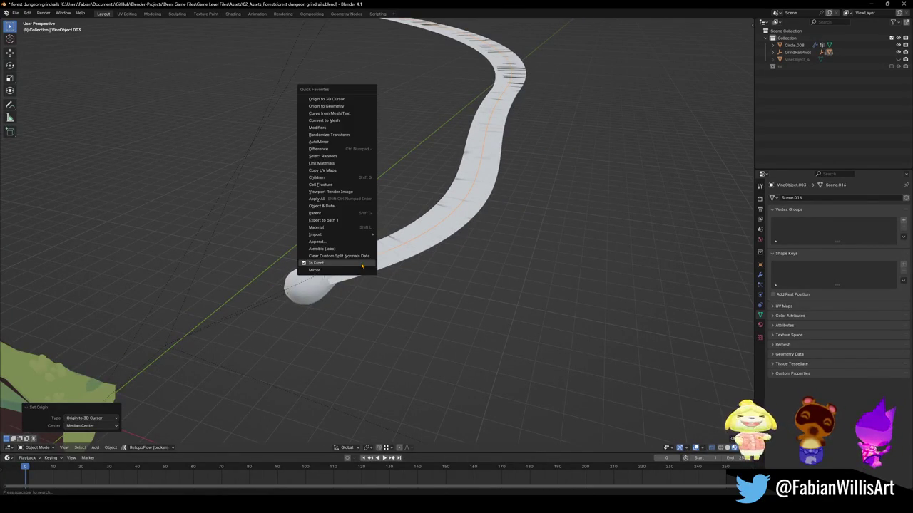
click(330, 117)
key(Tab)
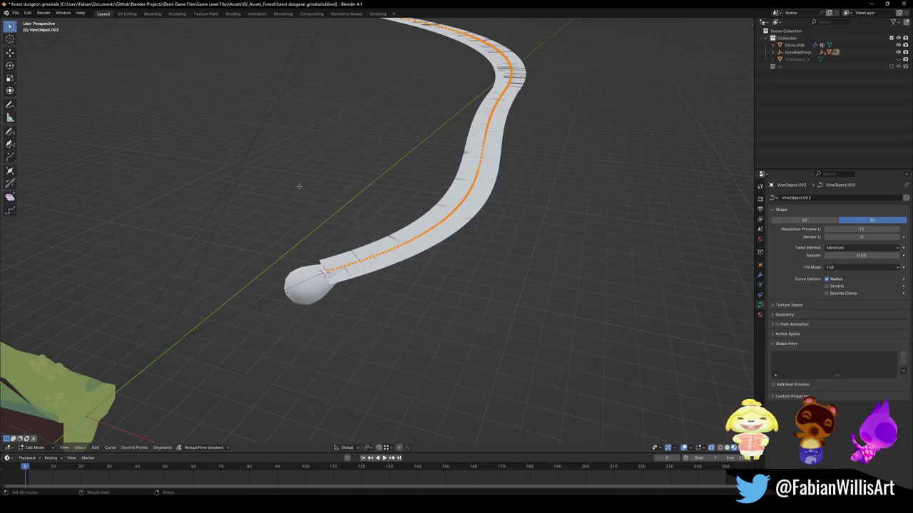
key(Tab)
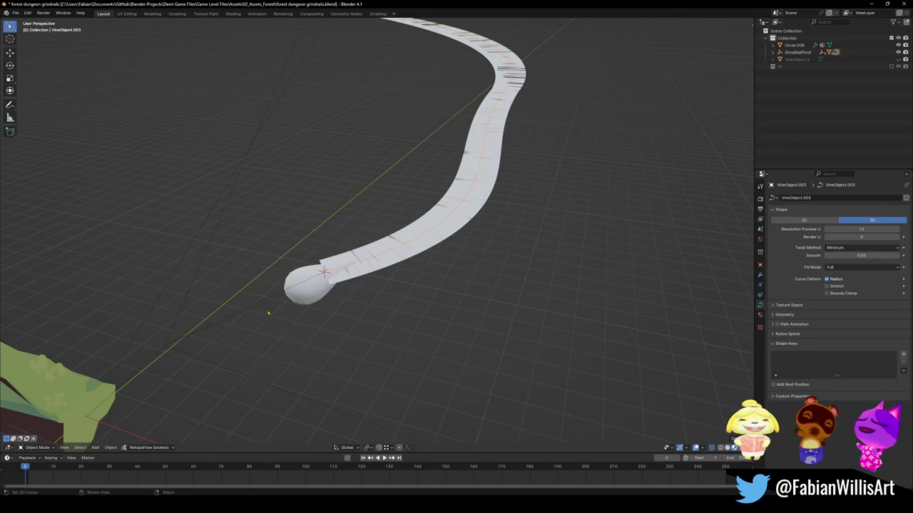
Snap the grass strip Circle.008 to the 3D cursor at the rail's start
click(57, 385)
middle_drag(214, 328, 312, 373)
key(shift+s)
click(312, 333)
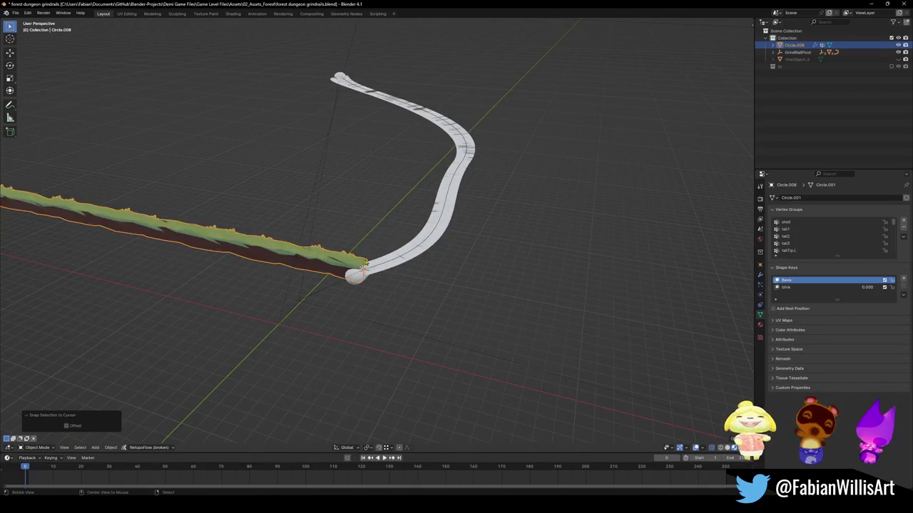
Add an Array modifier to the grass strip Circle.008
scroll(367, 263, up, 2)
scroll(367, 263, up, 2)
scroll(367, 263, up, 1)
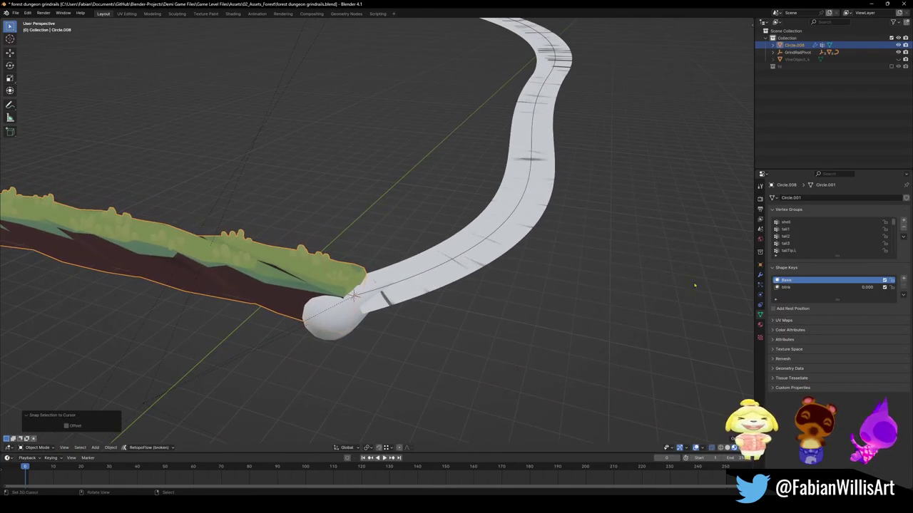
click(761, 274)
click(820, 198)
text(ar)
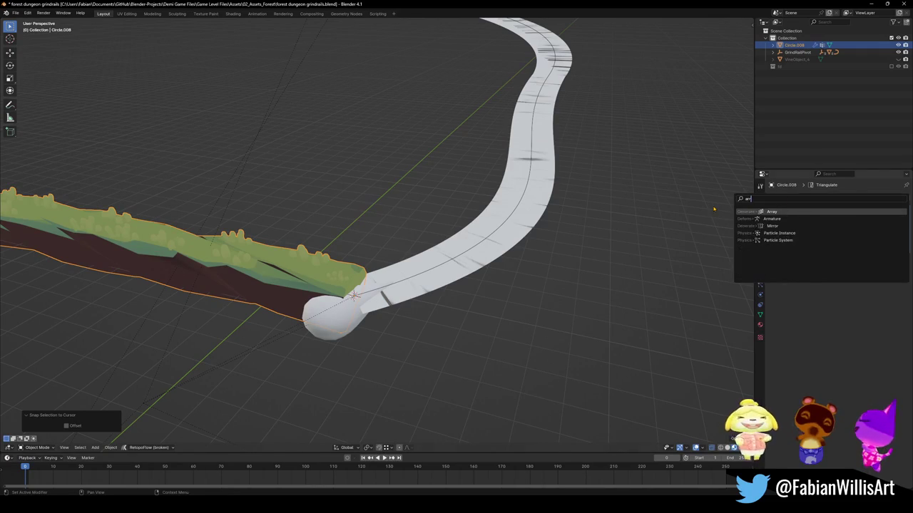
key(Return)
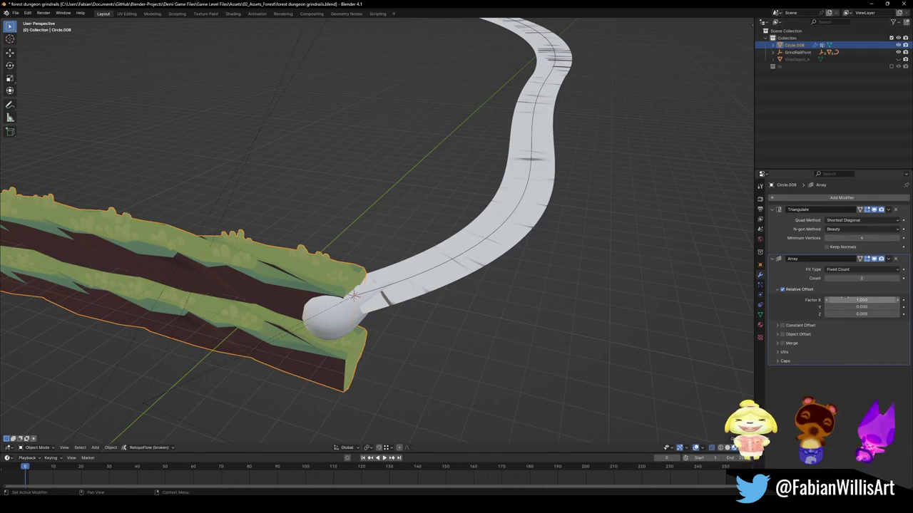
Set the Array relative offset to X 0, Y 0, Z 1
double_click(845, 300)
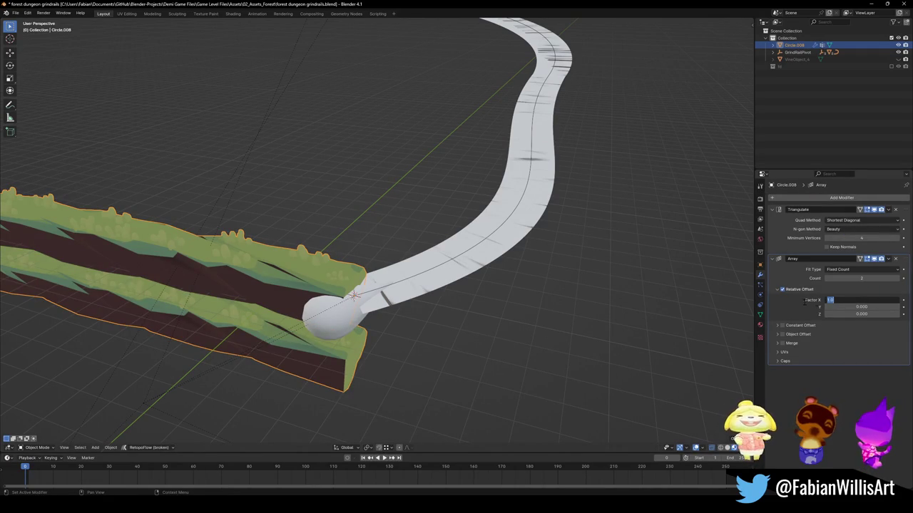
text(0)
key(Tab)
text(1)
key(Return)
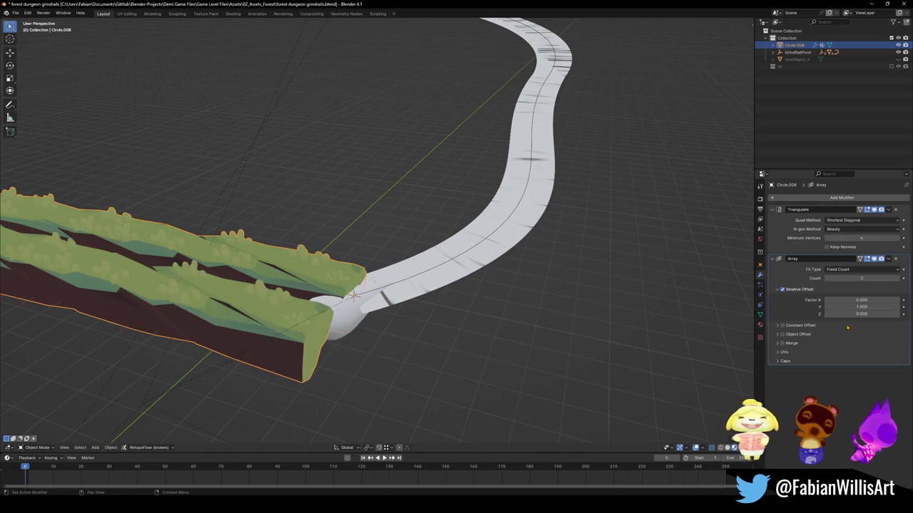
double_click(861, 306)
text(0)
key(Tab)
text(1)
key(Return)
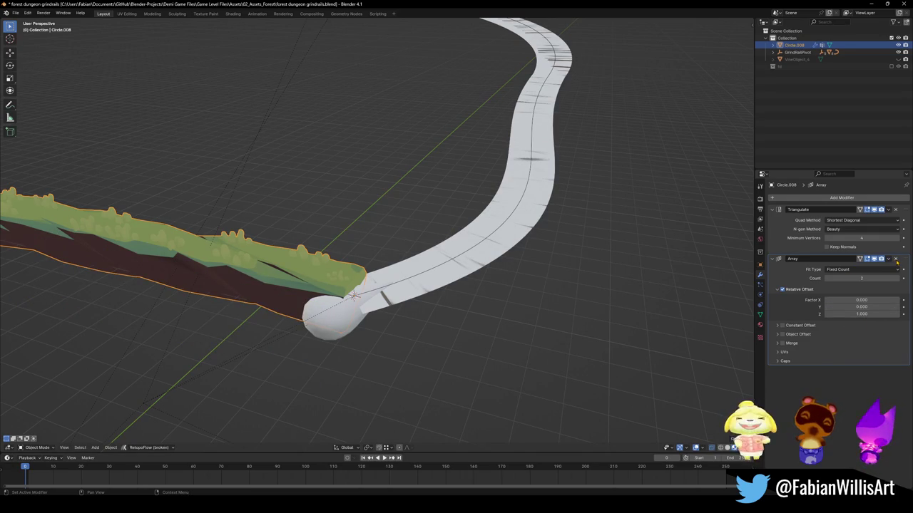
Add a Curve modifier below the Array modifier
click(827, 199)
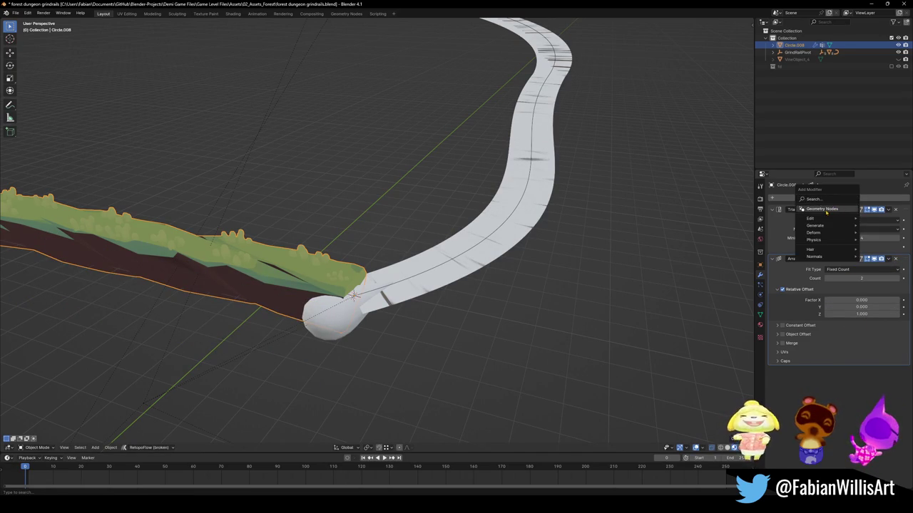
text(cur)
key(Return)
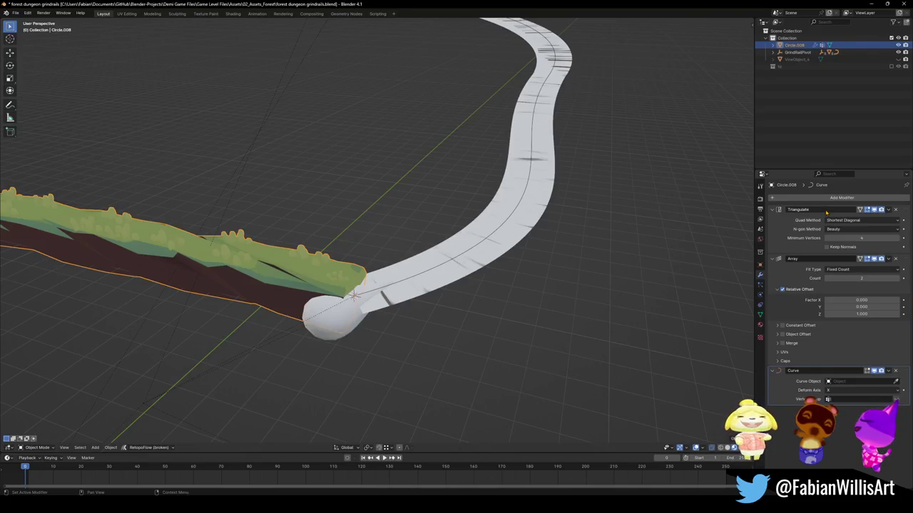
mouse_move(499, 143)
middle_down()
mouse_move(474, 24)
mouse_move(517, 27)
middle_up()
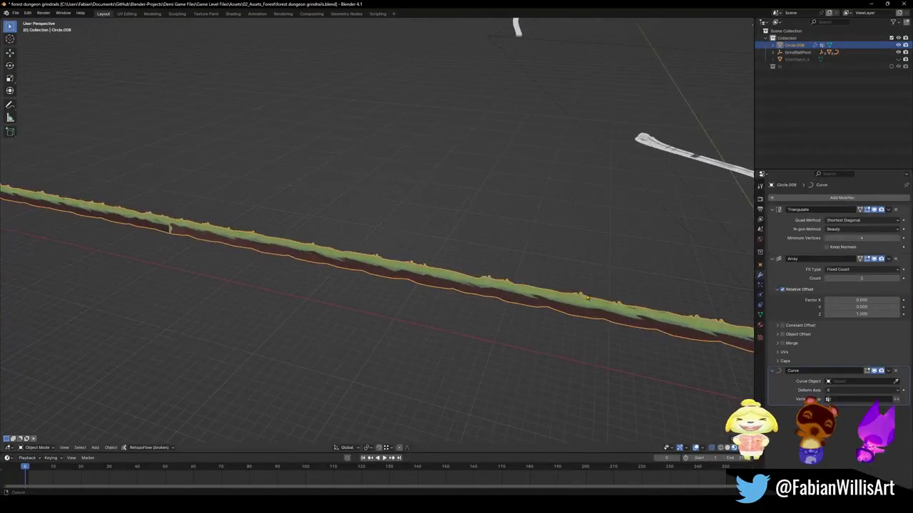
scroll(170, 227, up, 3)
scroll(255, 240, up, 3)
scroll(355, 262, up, 4)
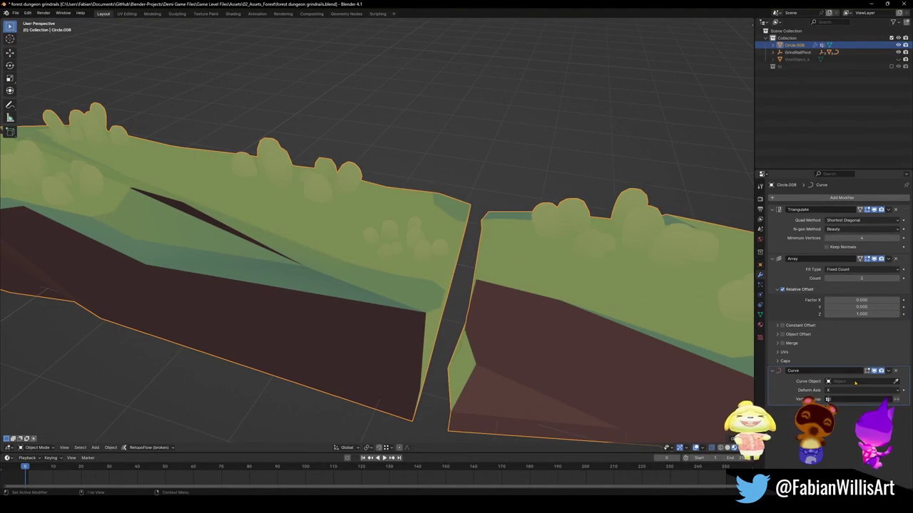
Fine-tune the array's Z offset to about 0.990 to close the gap between copies
drag(863, 314, 856, 314)
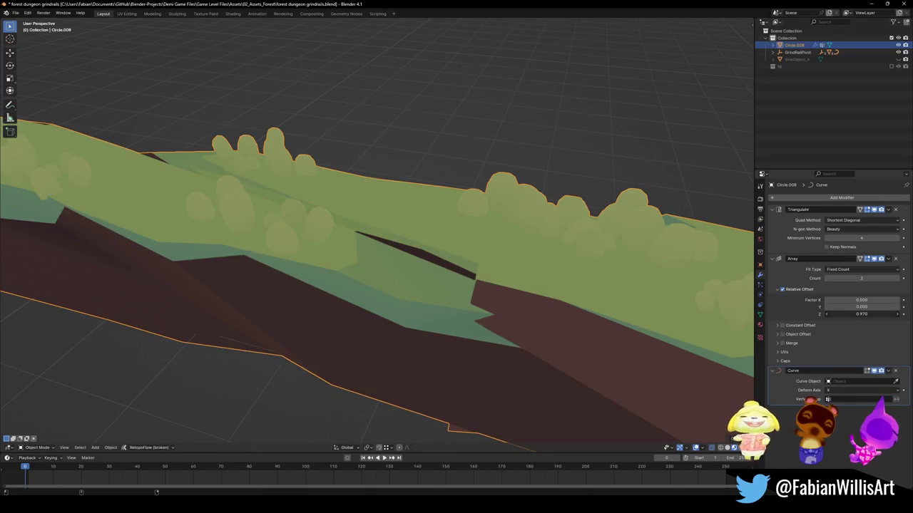
middle_drag(489, 286, 459, 281)
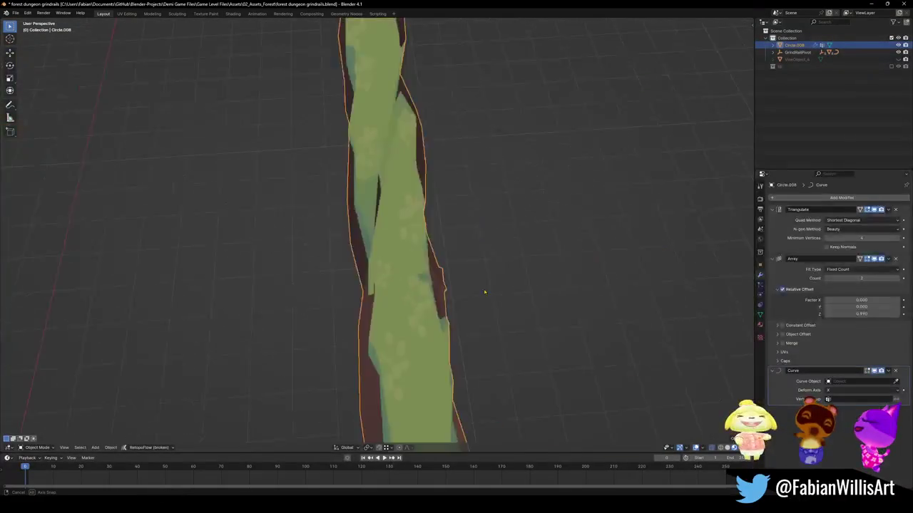
scroll(459, 281, up, 2)
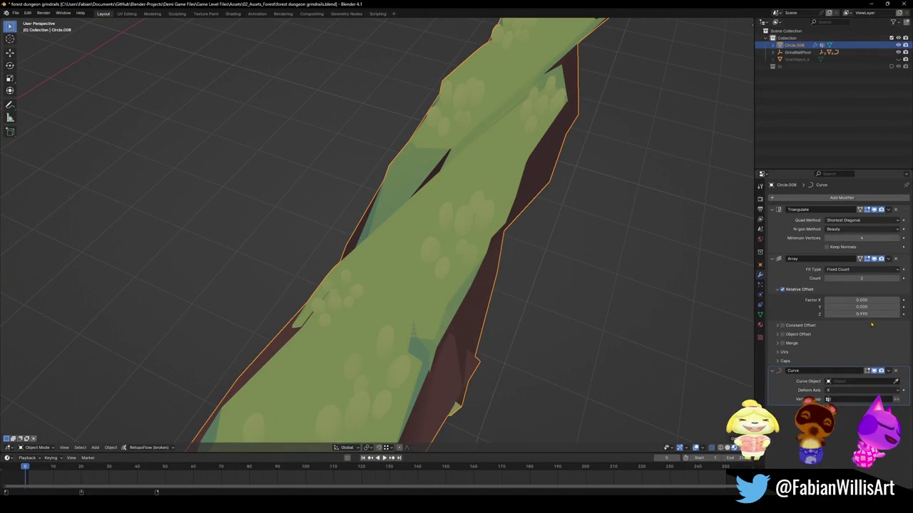
drag(862, 314, 845, 314)
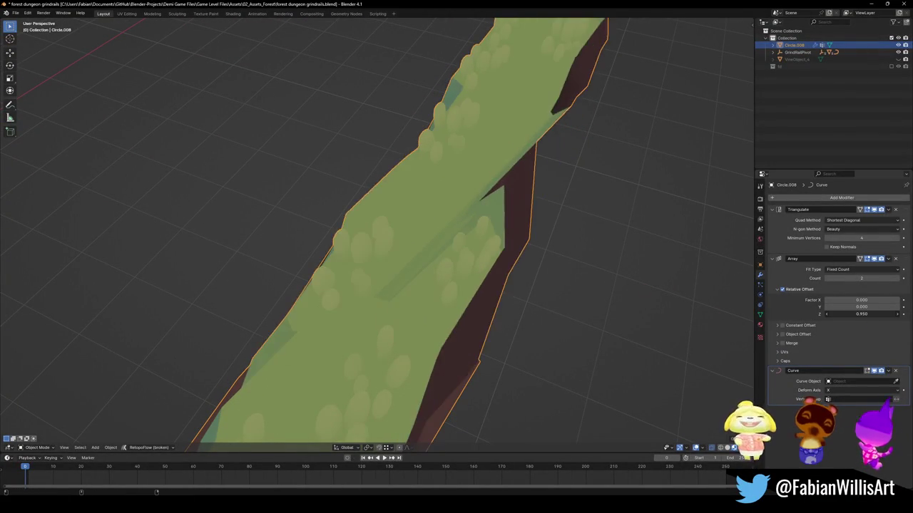
mouse_move(495, 311)
middle_down()
mouse_move(563, 300)
mouse_move(815, 299)
middle_up()
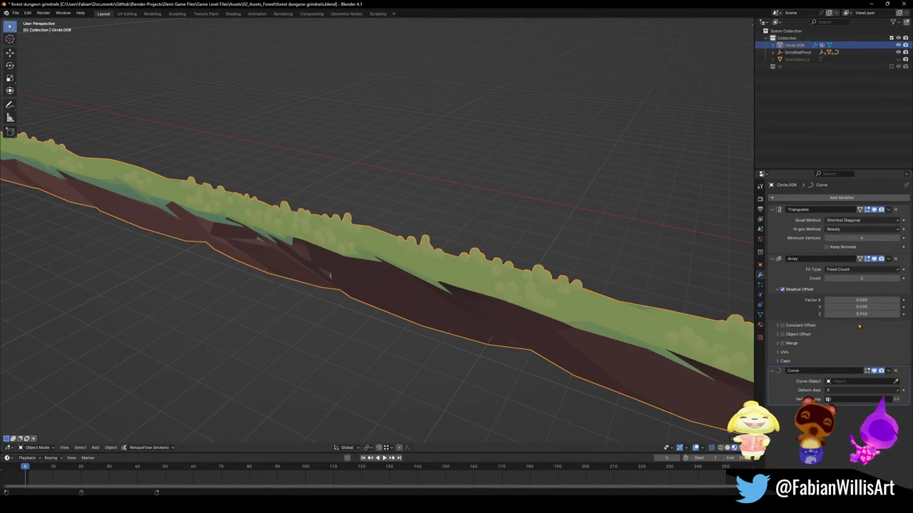
drag(870, 312, 868, 312)
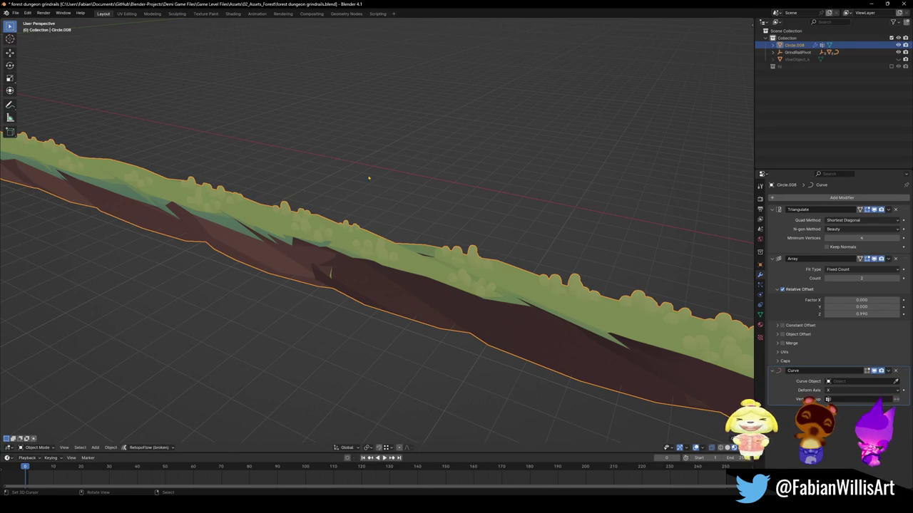
scroll(181, 160, down, 3)
scroll(171, 166, down, 2)
scroll(161, 171, down, 2)
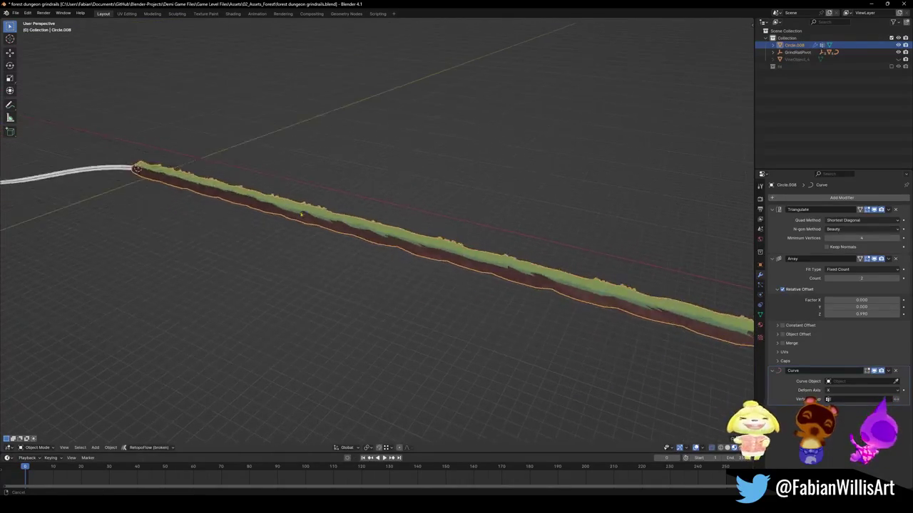
scroll(155, 174, up, 1)
scroll(214, 207, up, 3)
scroll(284, 232, up, 3)
scroll(263, 340, up, 2)
key(Tab)
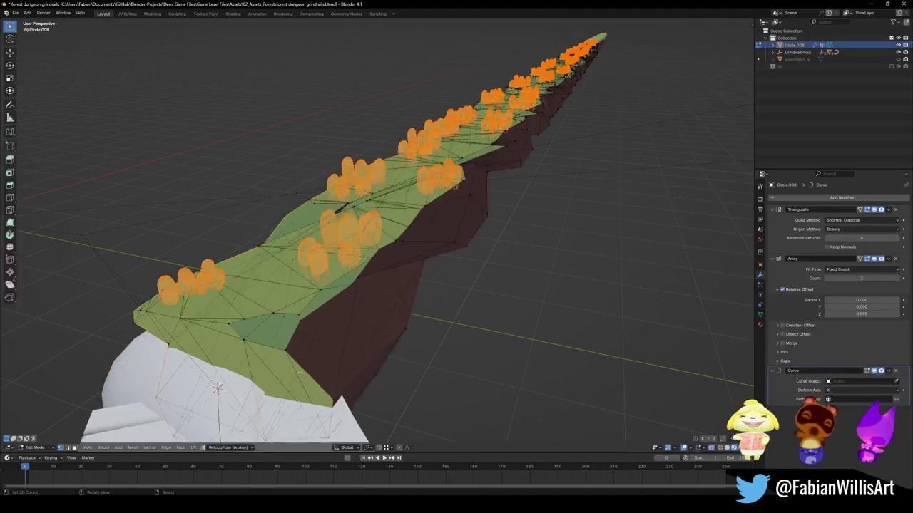
Select the face row at the grass strip's end and scale it up with proportional editing
click(316, 392)
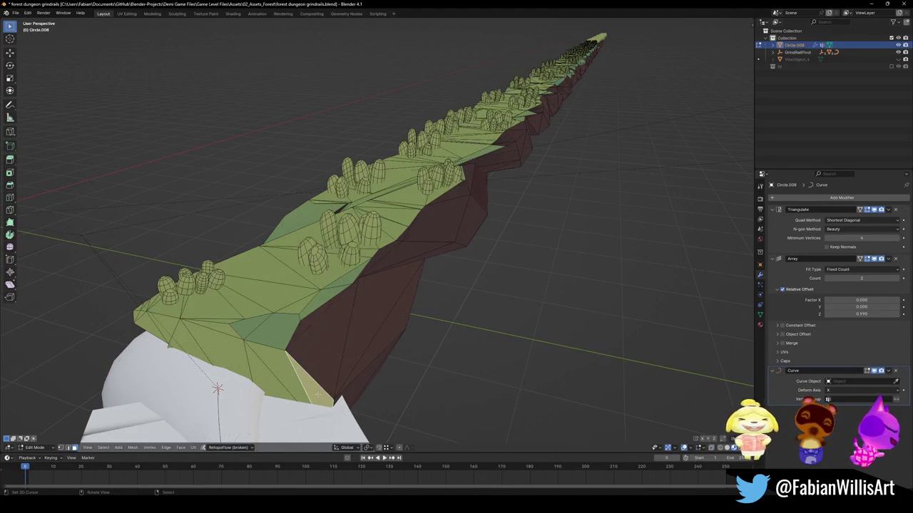
middle_drag(271, 407, 342, 385)
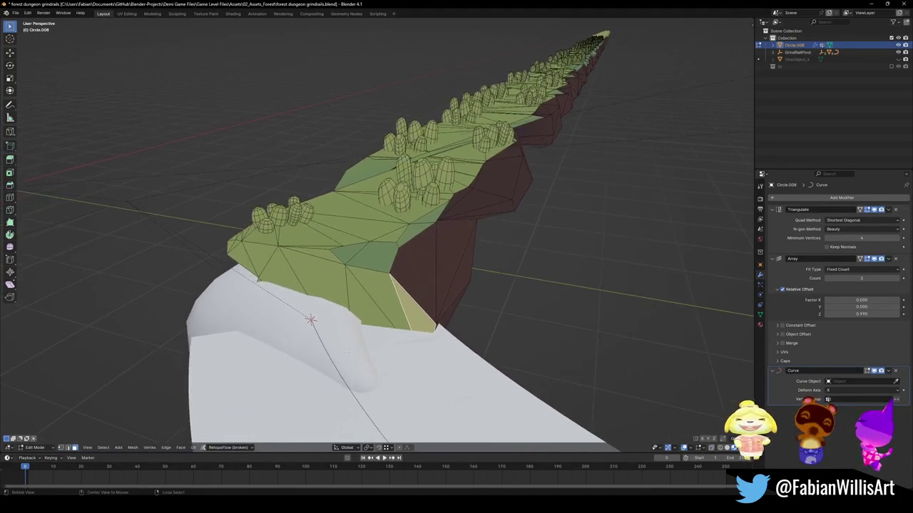
key(alt+z)
ctrl+click(243, 262)
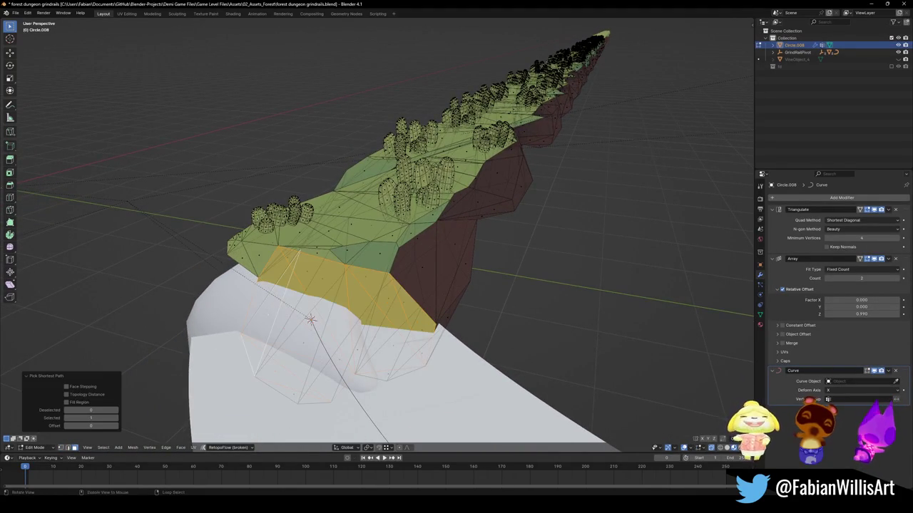
key(alt+z)
middle_drag(314, 306, 336, 292)
key(s)
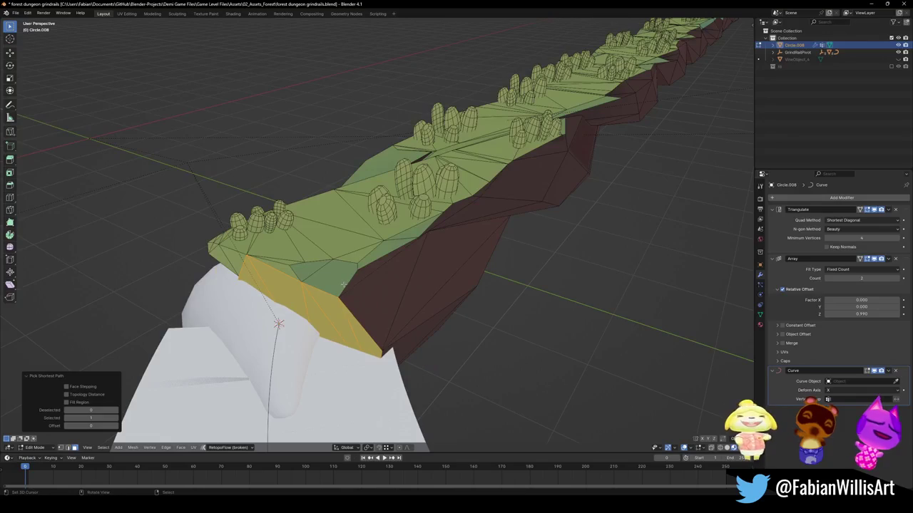
key(o)
scroll(344, 285, up, 1)
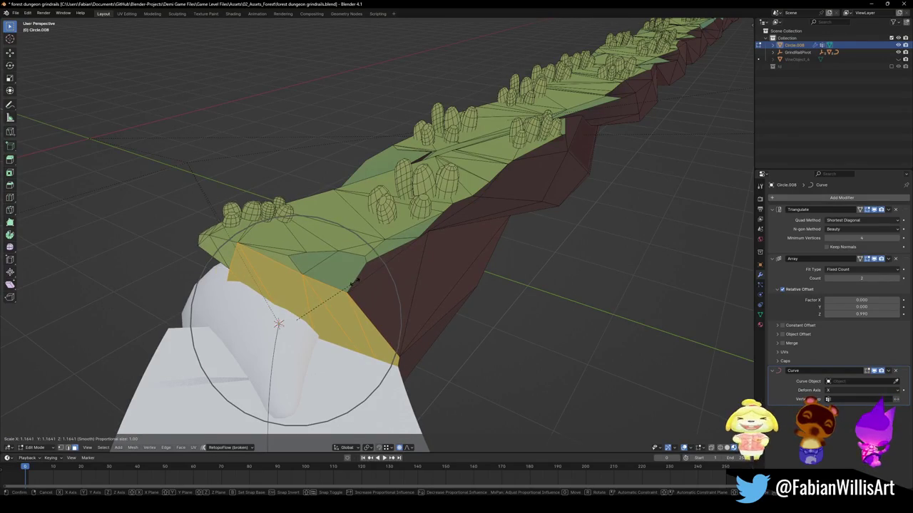
click(348, 286)
Scale the selected end faces again with a smaller smooth falloff, reaching about 1.44× overall
middle_drag(348, 285, 625, 90)
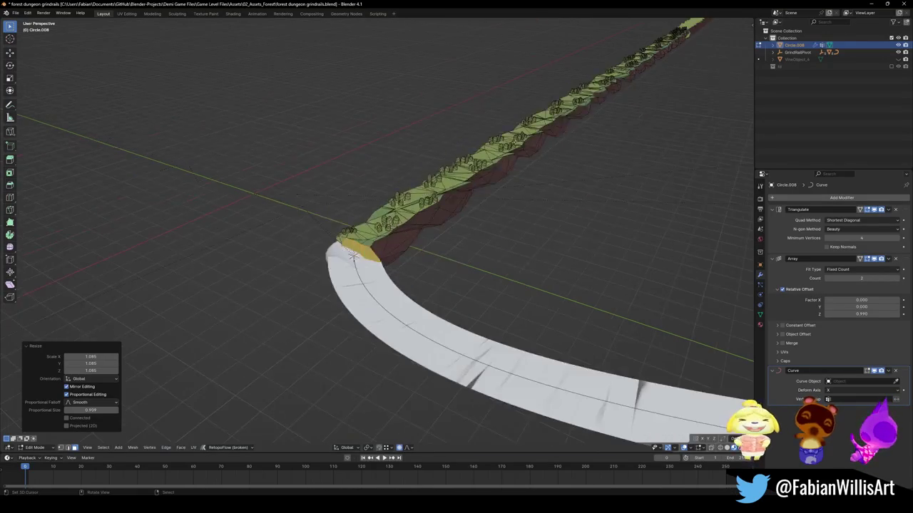
scroll(625, 96, up, 5)
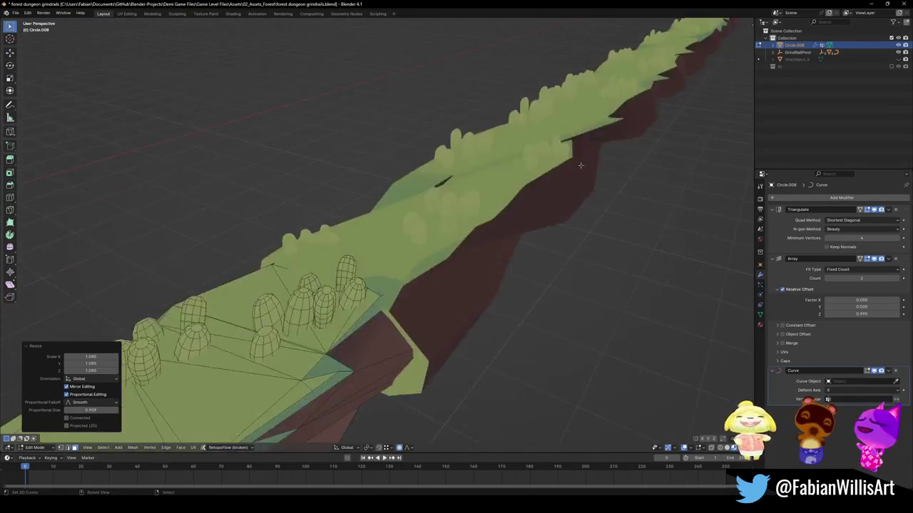
mouse_move(625, 97)
middle_down()
mouse_move(492, 234)
mouse_move(476, 229)
middle_up()
key(s)
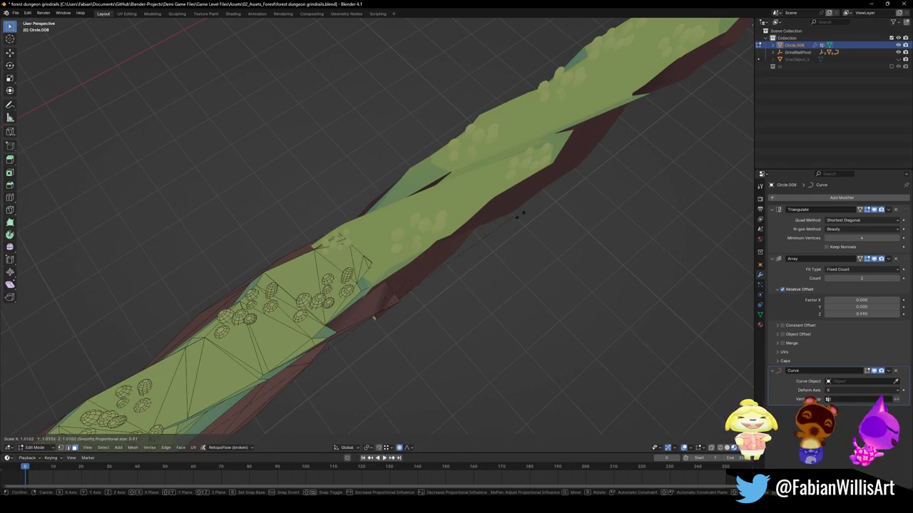
scroll(563, 202, down, 14)
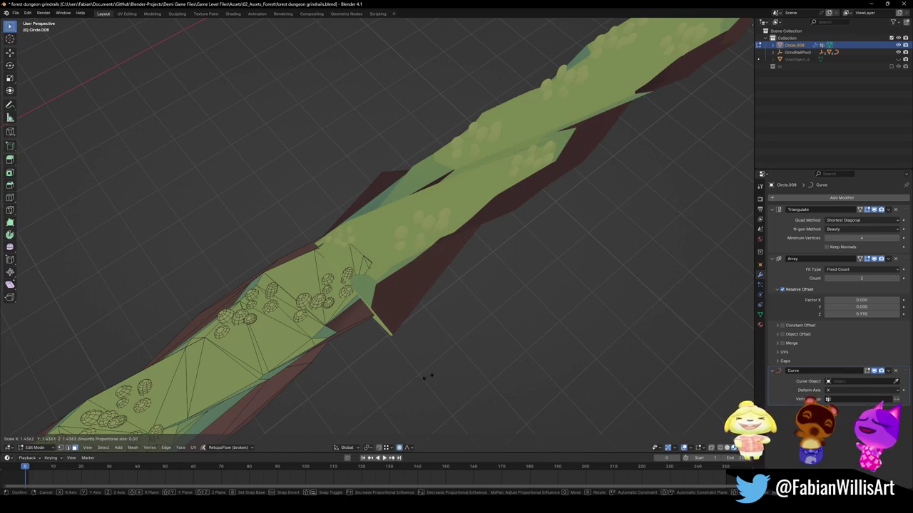
click(425, 377)
scroll(425, 376, down, 5)
scroll(356, 321, down, 3)
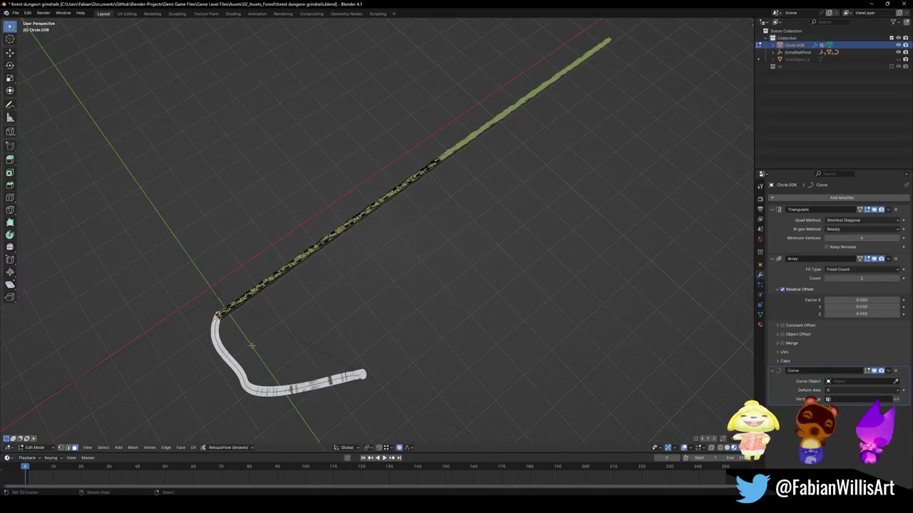
Rescale the selected Circle.008 faces twice, shrinking the proportional falloff on the second pass
key(s)
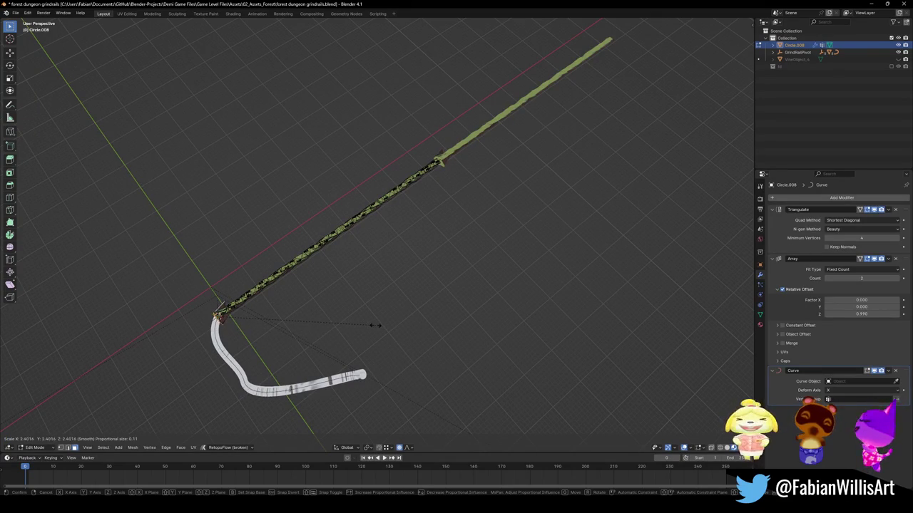
click(350, 332)
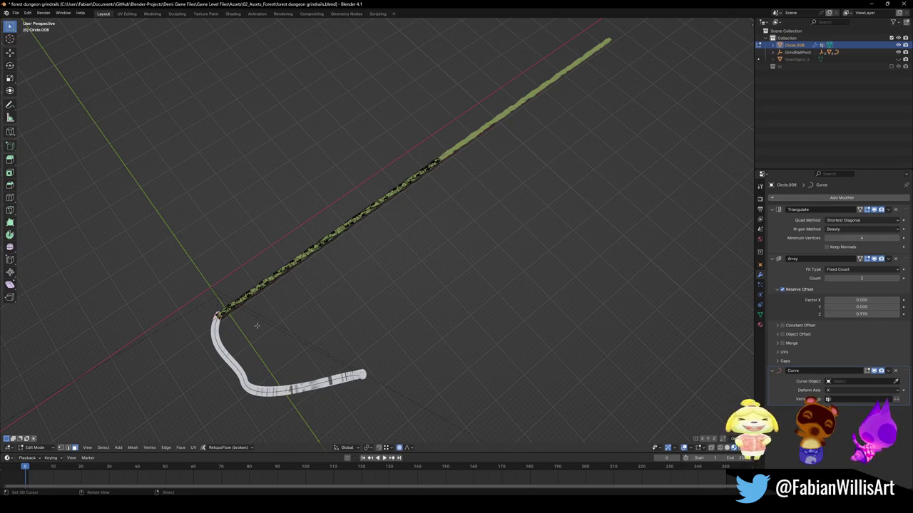
key(s)
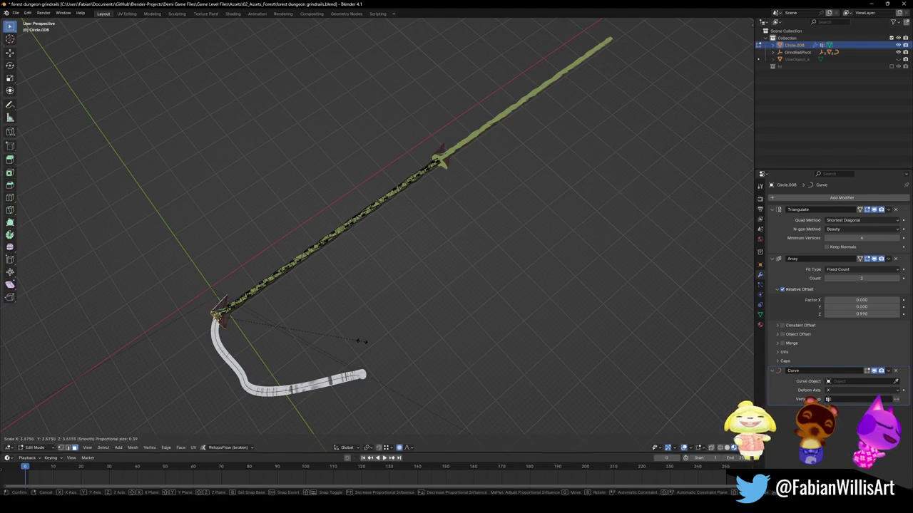
scroll(359, 341, down, 5)
scroll(359, 342, down, 4)
scroll(358, 342, down, 4)
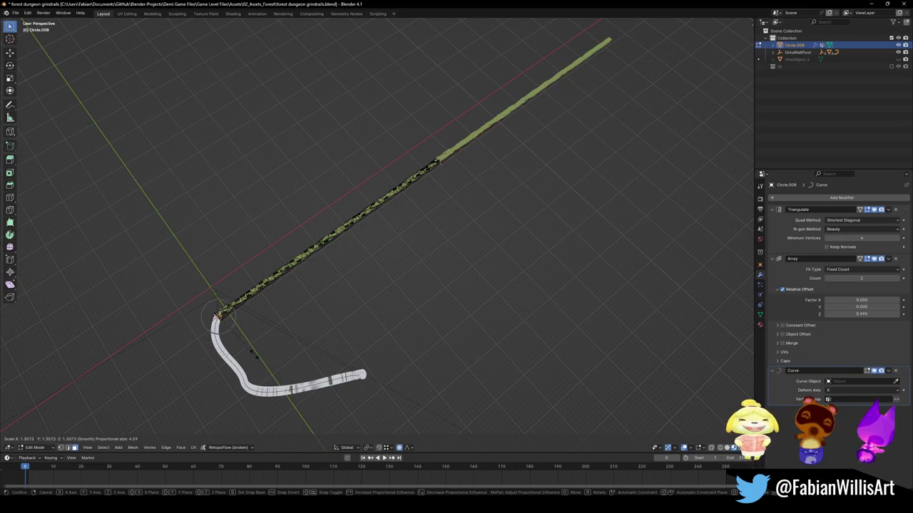
click(221, 345)
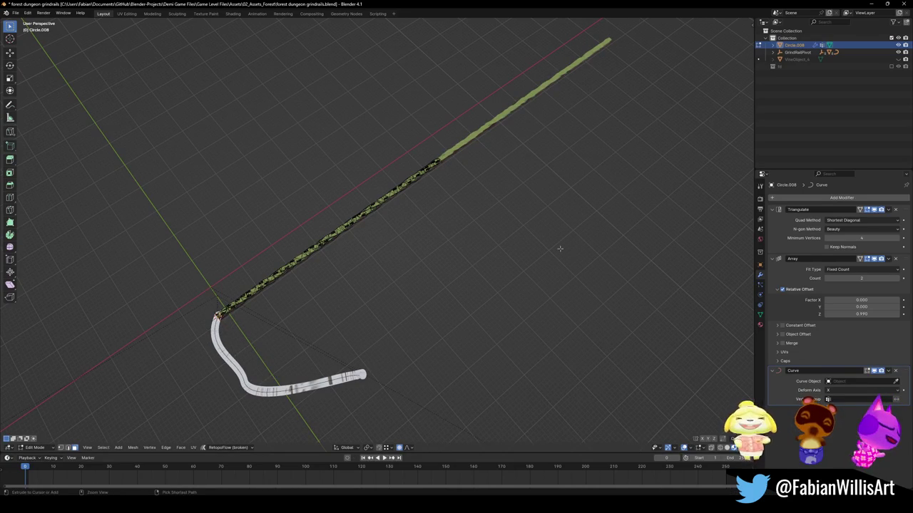
Return to Object Mode and deselect the Circle.008 strip
key(Tab)
click(347, 237)
scroll(343, 265, up, 5)
middle_drag(342, 265, 384, 289)
Save the blend file
scroll(385, 289, up, 3)
mouse_move(350, 316)
middle_down()
mouse_move(464, 302)
mouse_move(437, 323)
middle_up()
key(ctrl+s)
Set Circle.008's Curve modifier object to VineObject.003 with the eyedropper
click(437, 323)
click(895, 382)
click(552, 326)
Select all VineObject.003 control points and tilt the whole curve about 179°
middle_drag(546, 339, 527, 320)
click(527, 321)
key(Tab)
key(a)
key(ctrl+t)
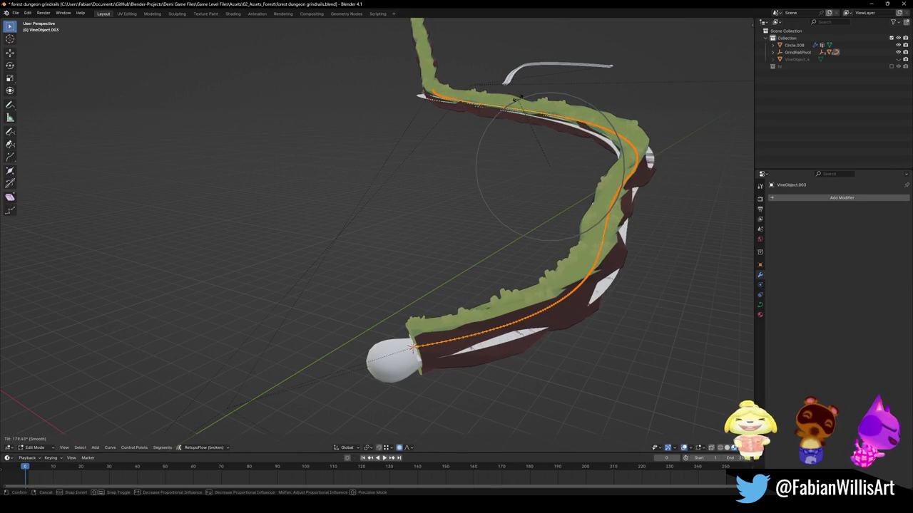
click(535, 149)
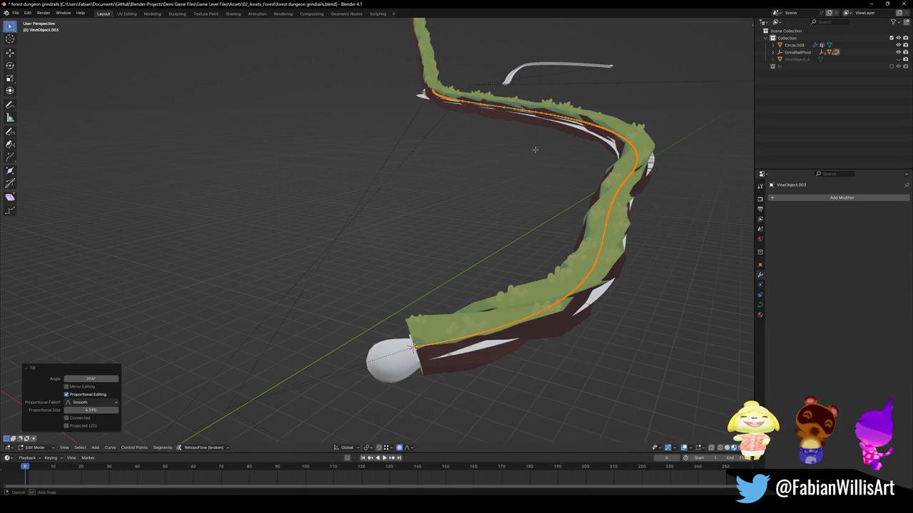
key(KP_3)
key(KP_1)
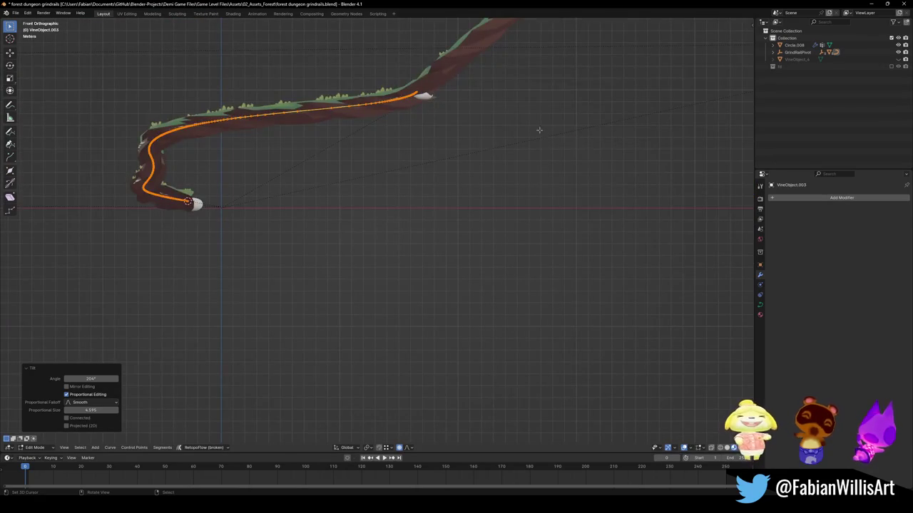
Tilt part of the vine curve about -20.8° with smooth proportional falloff
middle_drag(544, 130, 690, 250)
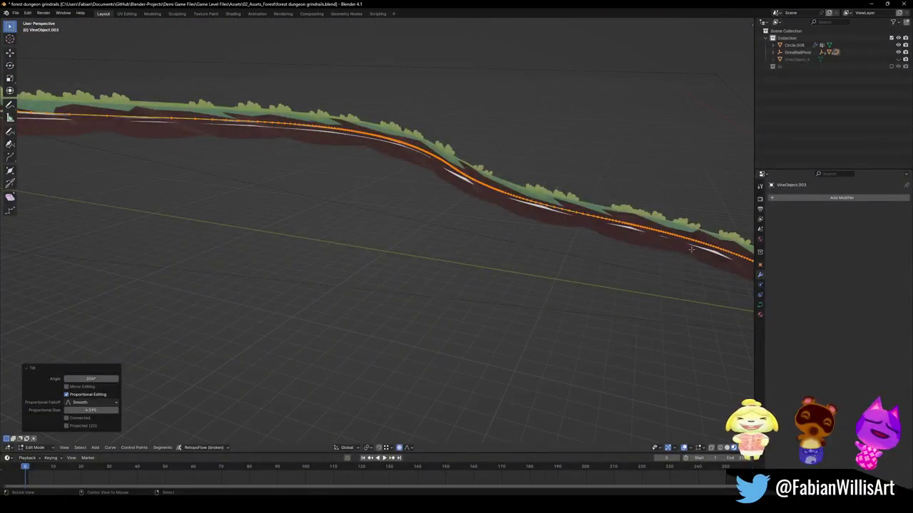
scroll(690, 251, up, 2)
scroll(571, 252, up, 2)
scroll(459, 253, up, 2)
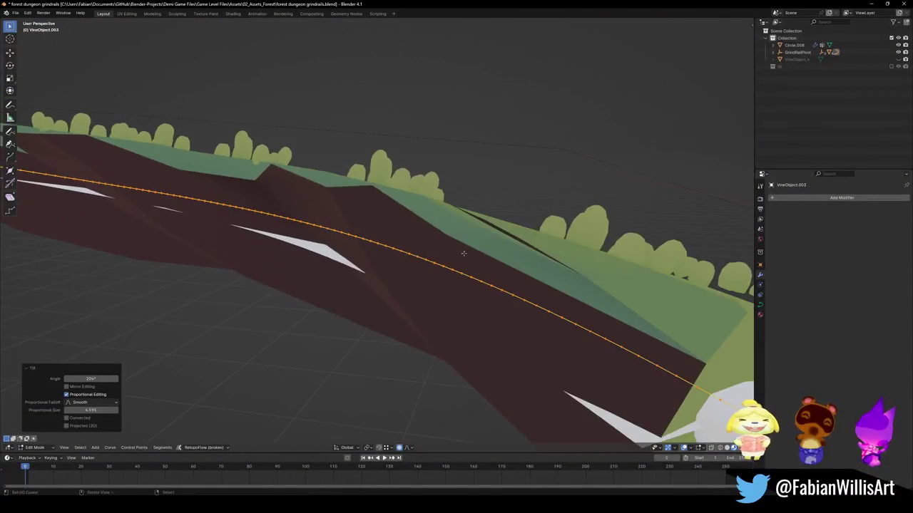
key(ctrl+t)
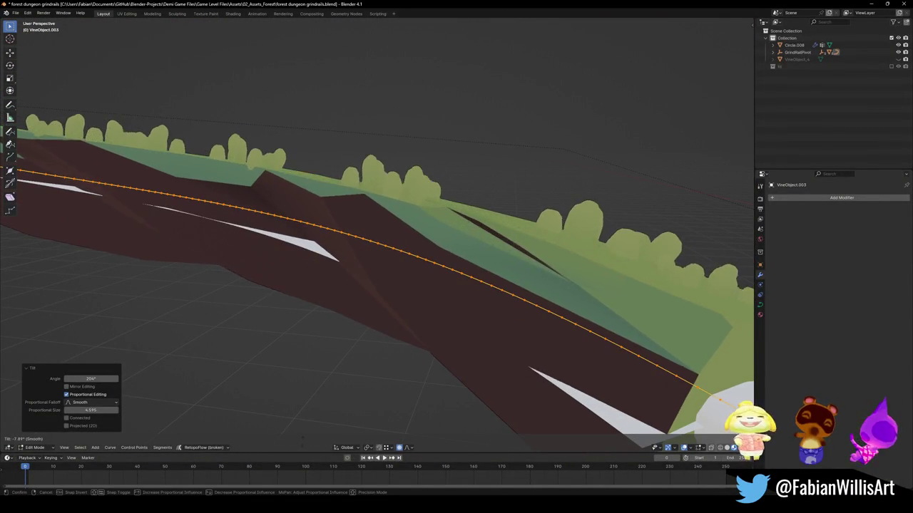
click(405, 150)
scroll(399, 161, down, 4)
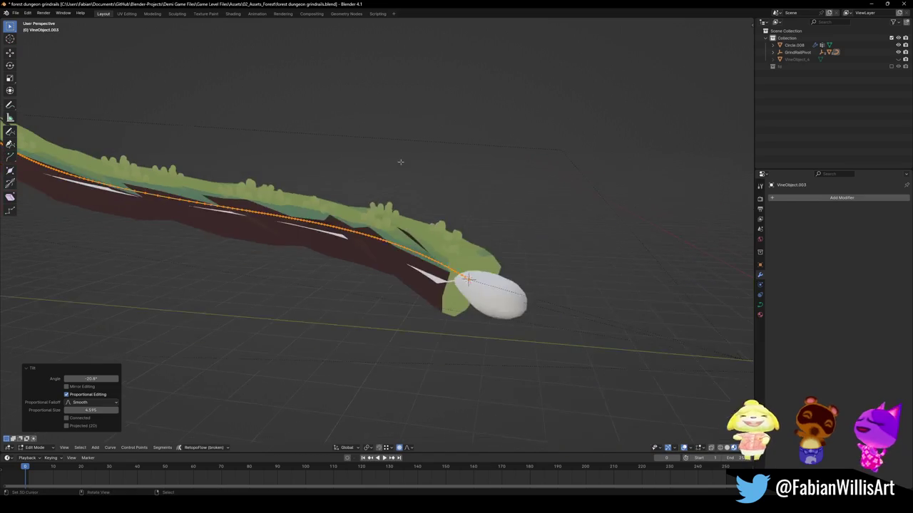
middle_drag(400, 161, 323, 172)
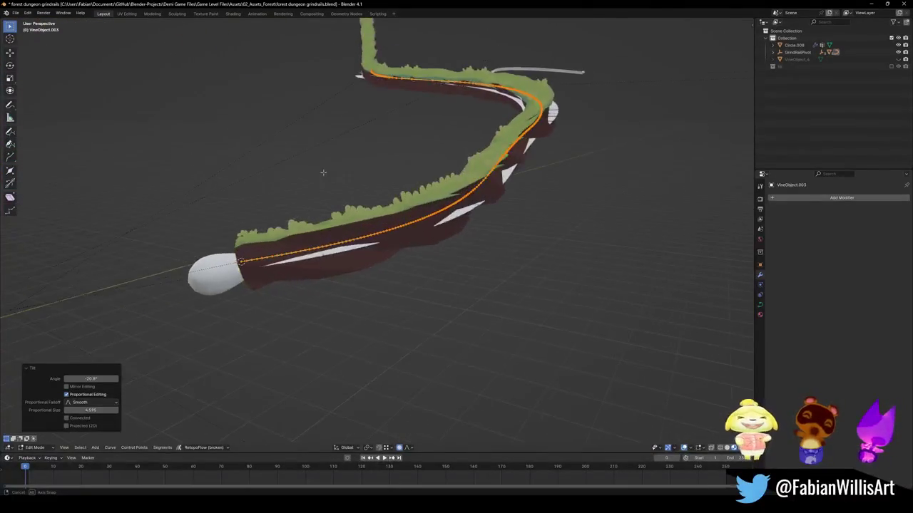
mouse_move(323, 173)
middle_down()
mouse_move(375, 219)
mouse_move(371, 199)
mouse_move(432, 216)
middle_up()
Lower the Circle.008 strip about 0.68 m along Z
key(Tab)
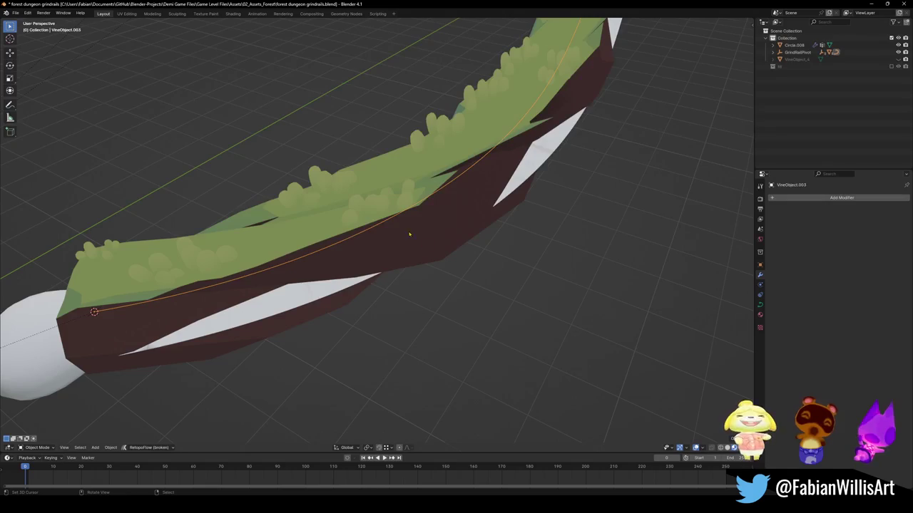
click(410, 229)
key(g)
key(z)
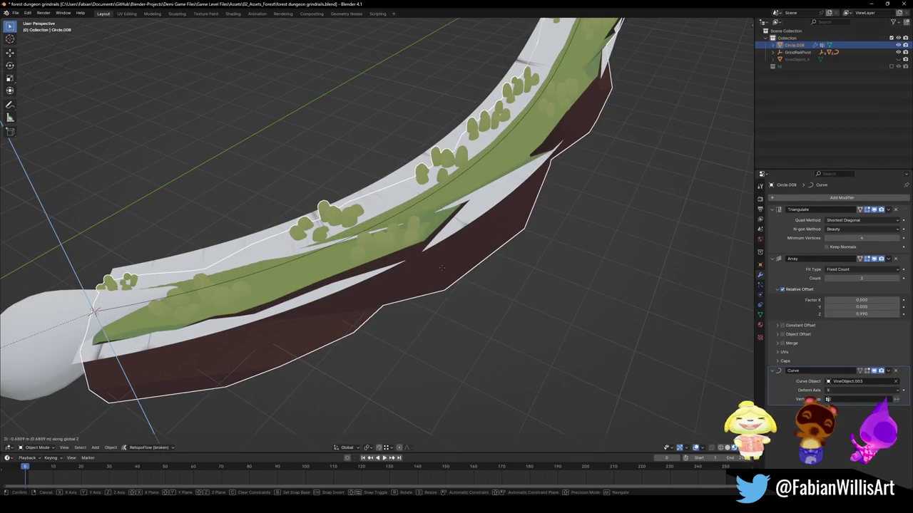
click(441, 268)
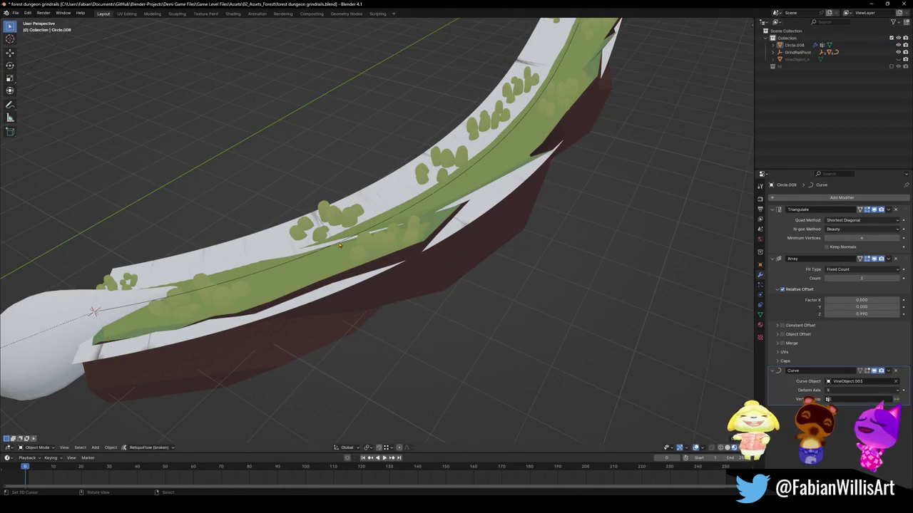
Tilt another stretch of VineObject.003 about 7.03° with smooth falloff
click(347, 245)
key(Tab)
key(ctrl+t)
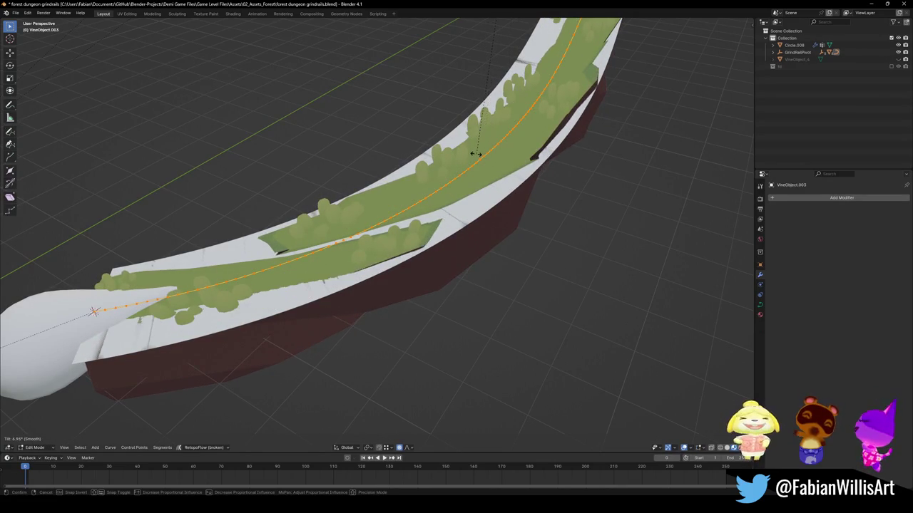
click(474, 149)
mouse_move(474, 149)
middle_down()
mouse_move(384, 147)
mouse_move(417, 170)
middle_up()
Tilt the selected VineObject.003 points once more
middle_drag(397, 199, 428, 191)
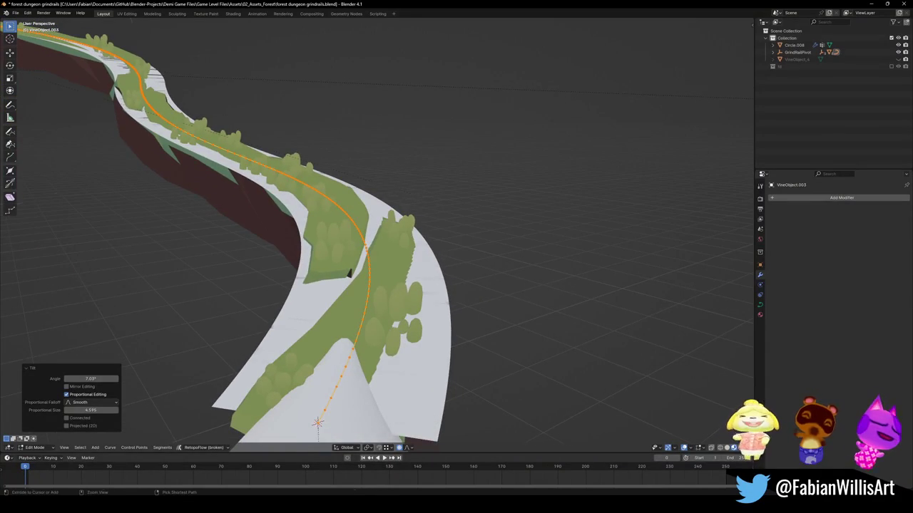
key(ctrl+t)
click(431, 187)
middle_drag(428, 193, 452, 227)
Reselect VineObject.003 in Edit Mode and tilt a control point 17.8° with reduced falloff
key(ctrl+Tab)
click(336, 242)
mouse_move(335, 243)
middle_down()
mouse_move(278, 191)
mouse_move(350, 225)
mouse_move(253, 255)
mouse_move(277, 264)
middle_up()
click(325, 260)
key(Tab)
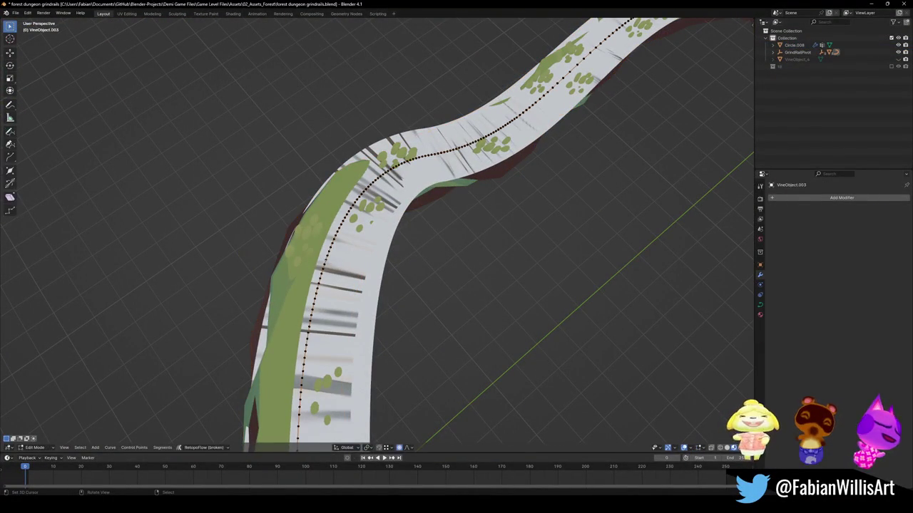
key(ctrl+t)
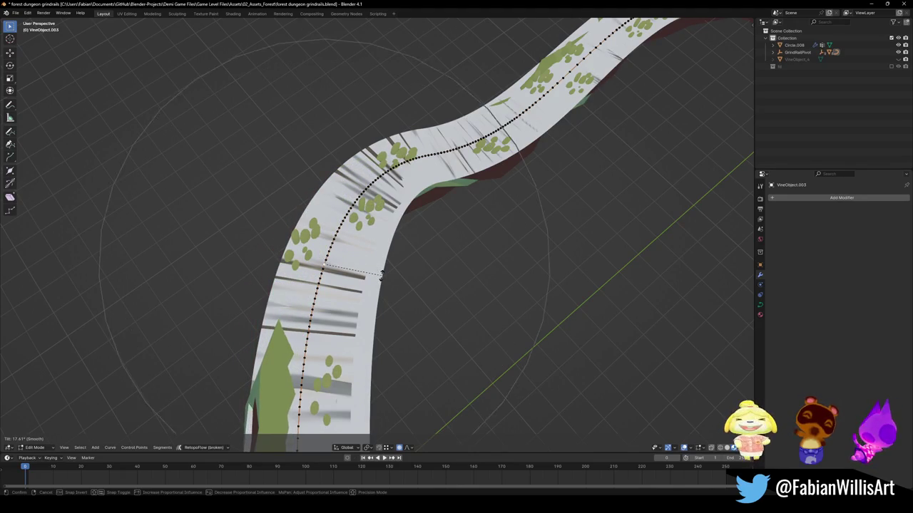
scroll(381, 274, down, 2)
scroll(381, 275, down, 1)
scroll(382, 275, down, 1)
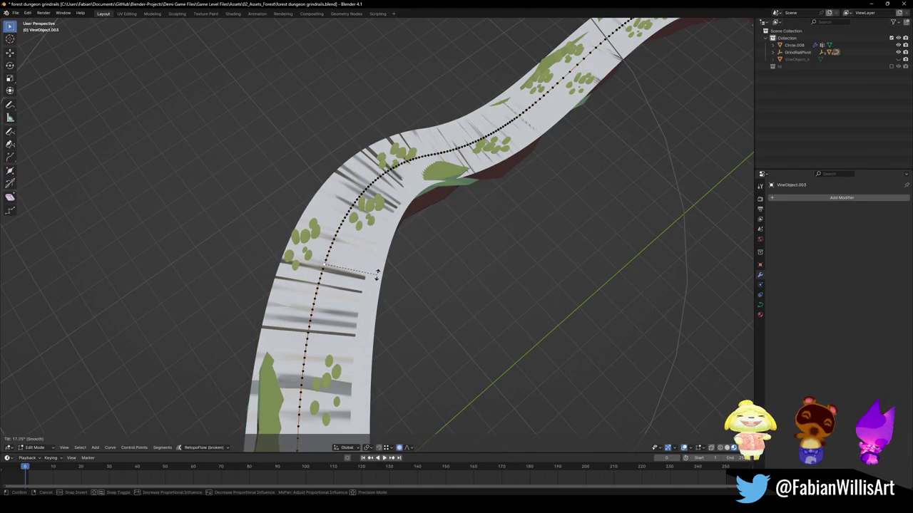
click(376, 273)
Re-tilt that control point with a much wider proportional falloff
mouse_move(399, 258)
middle_down()
mouse_move(482, 327)
mouse_move(535, 318)
middle_up()
key(ctrl+t)
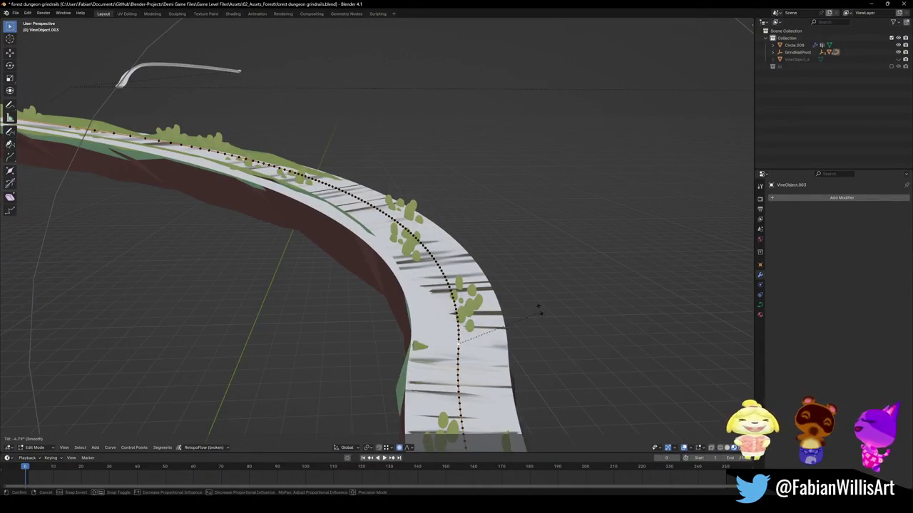
scroll(533, 295, up, 2)
scroll(522, 298, up, 1)
scroll(511, 297, up, 1)
scroll(513, 300, up, 5)
scroll(512, 300, up, 2)
scroll(502, 298, up, 4)
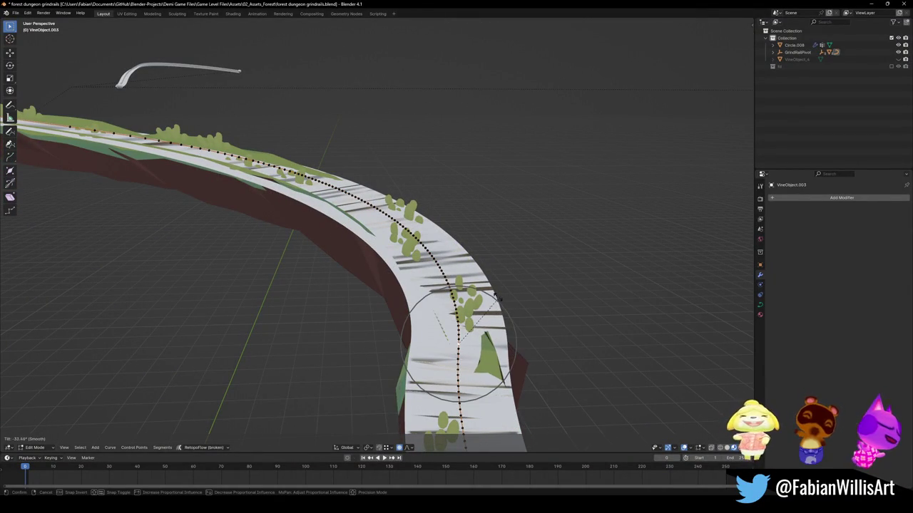
scroll(492, 303, up, 3)
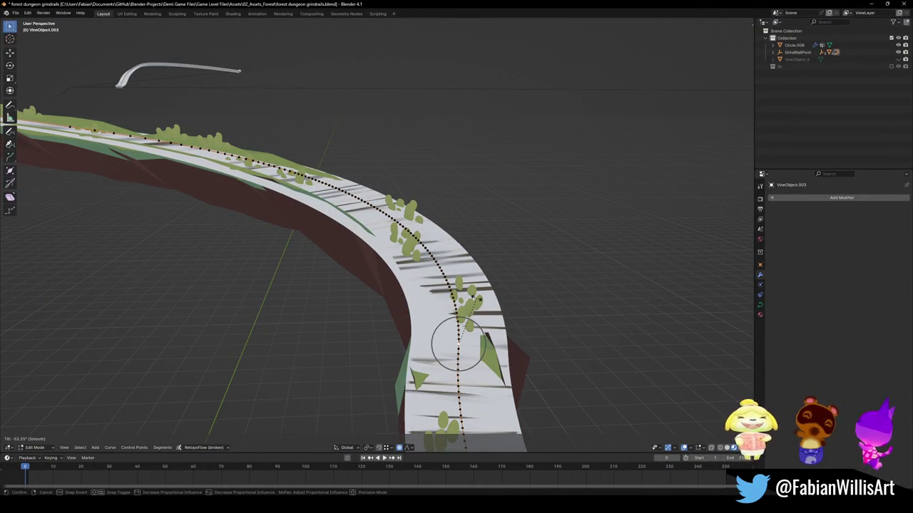
click(513, 318)
Tilt a control point further down the vine curve
click(458, 369)
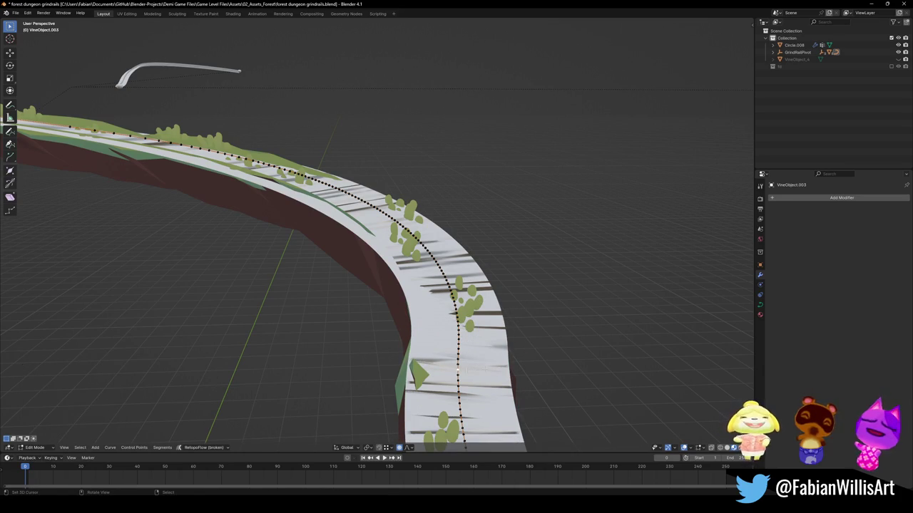
key(ctrl+t)
click(484, 364)
Twist the rail at that point with a tighter falloff, then add an extra tilt
mouse_move(484, 364)
middle_down()
mouse_move(400, 335)
mouse_move(489, 234)
middle_up()
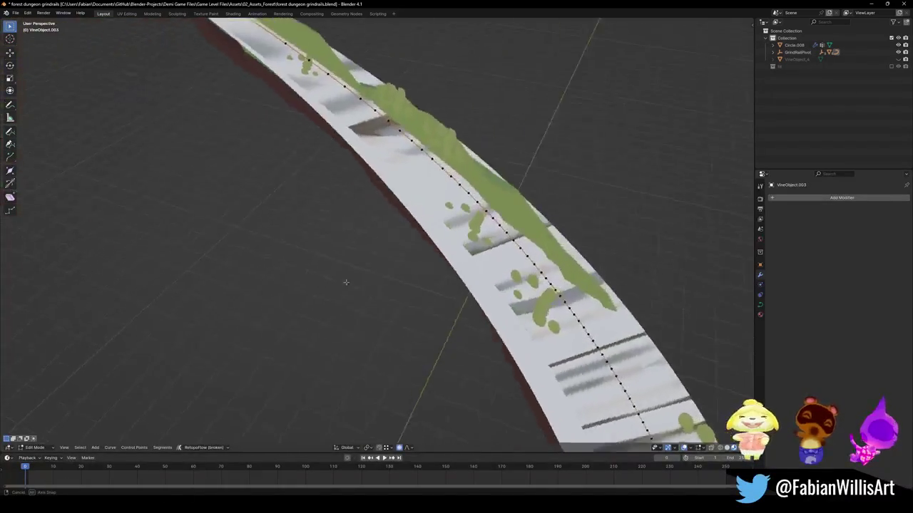
key(ctrl+t)
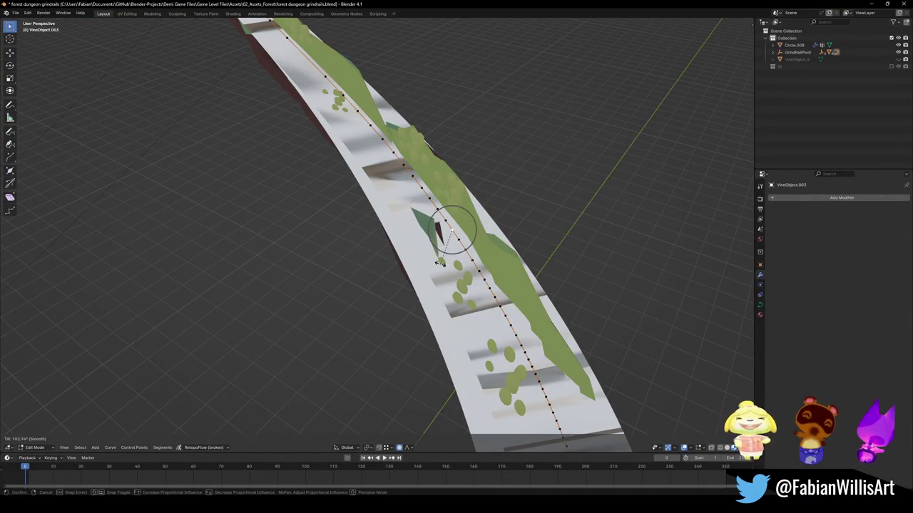
scroll(442, 236, down, 8)
scroll(460, 230, down, 4)
scroll(462, 226, down, 2)
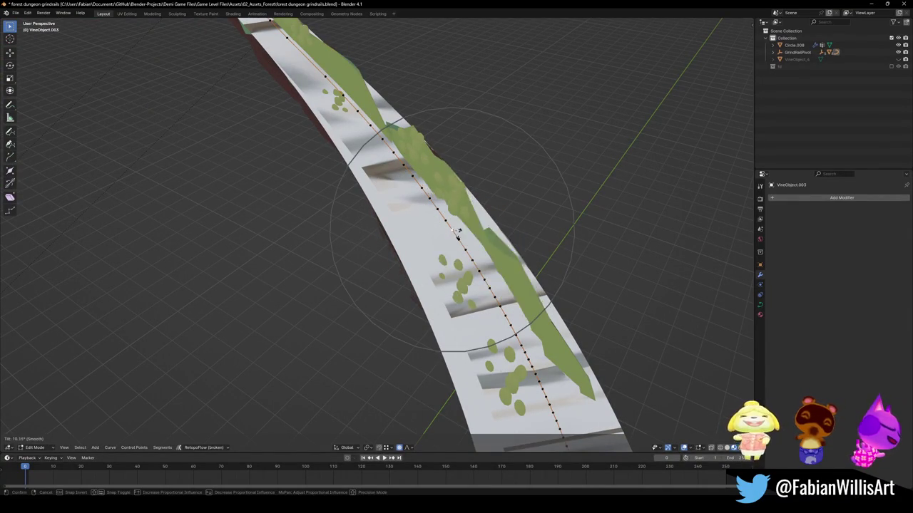
scroll(460, 232, down, 2)
scroll(458, 238, down, 3)
scroll(457, 238, down, 2)
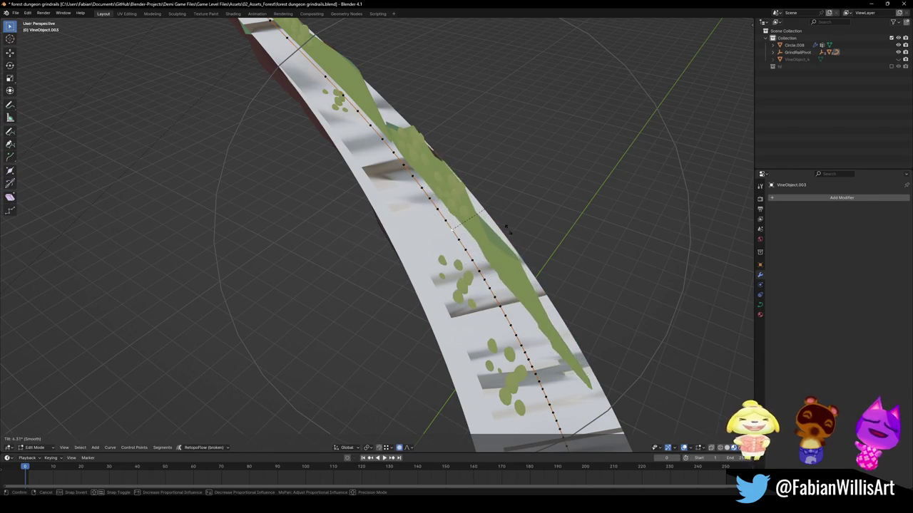
click(397, 171)
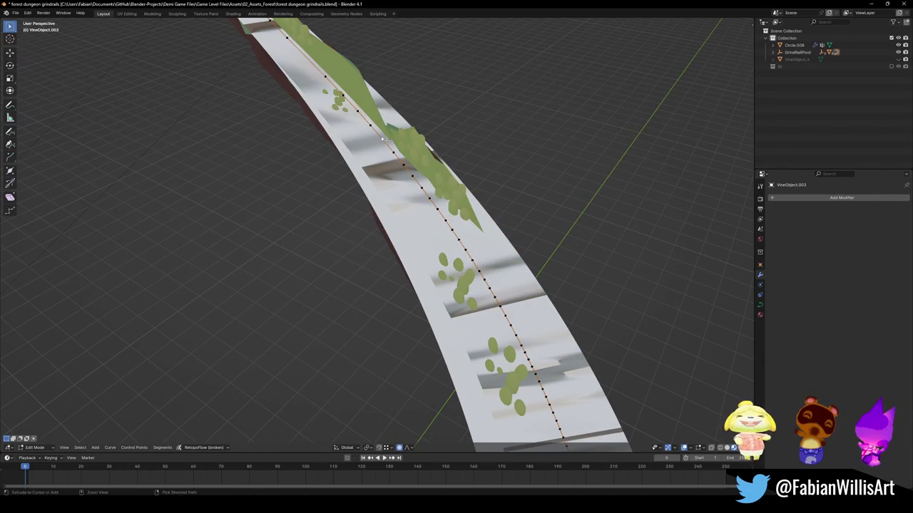
key(ctrl+t)
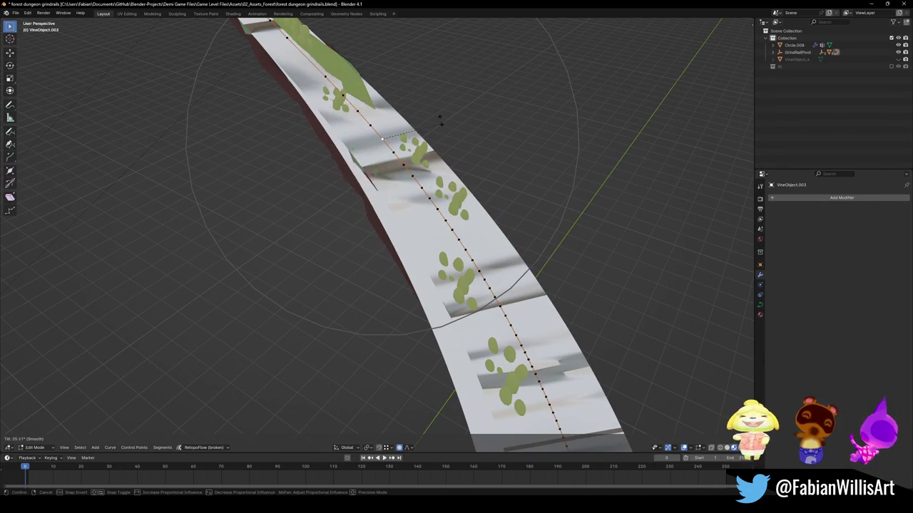
click(385, 162)
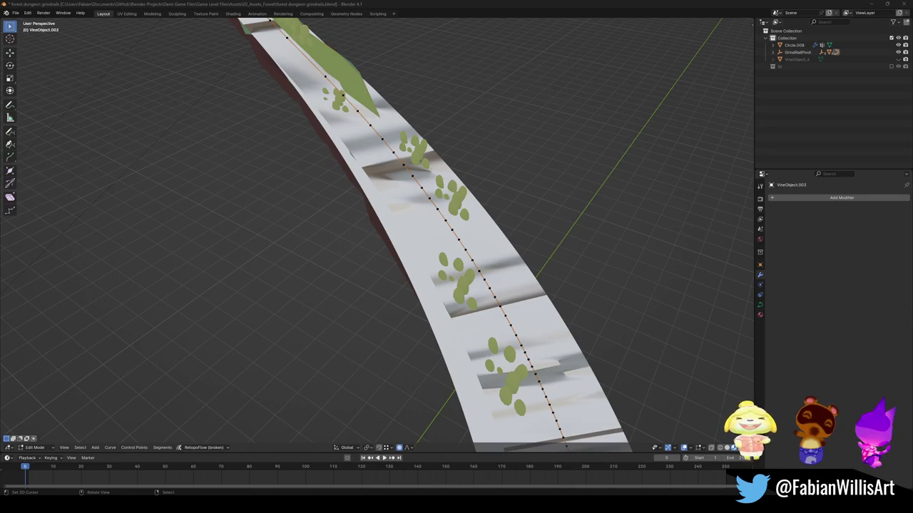
middle_drag(428, 249, 316, 264)
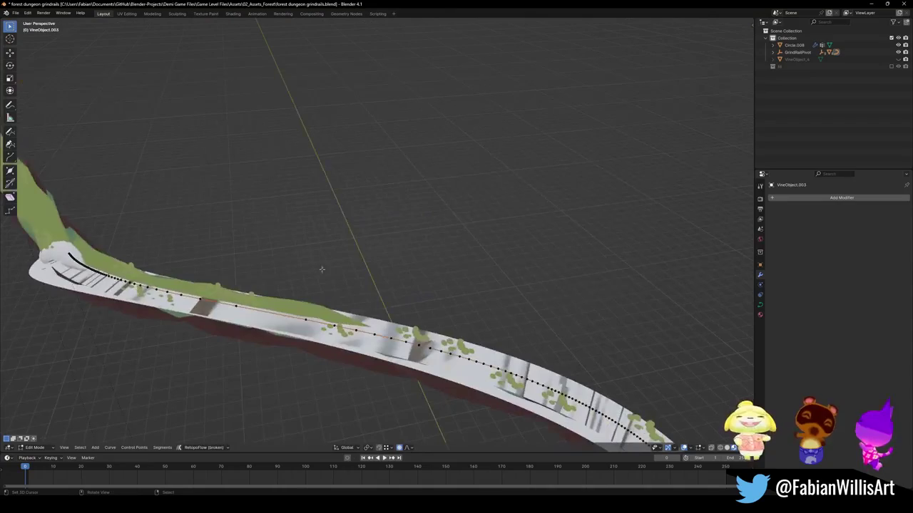
Enable Stretch and Bounds Clamp in VineObject.003's curve shape settings
key(Tab)
click(293, 309)
click(307, 322)
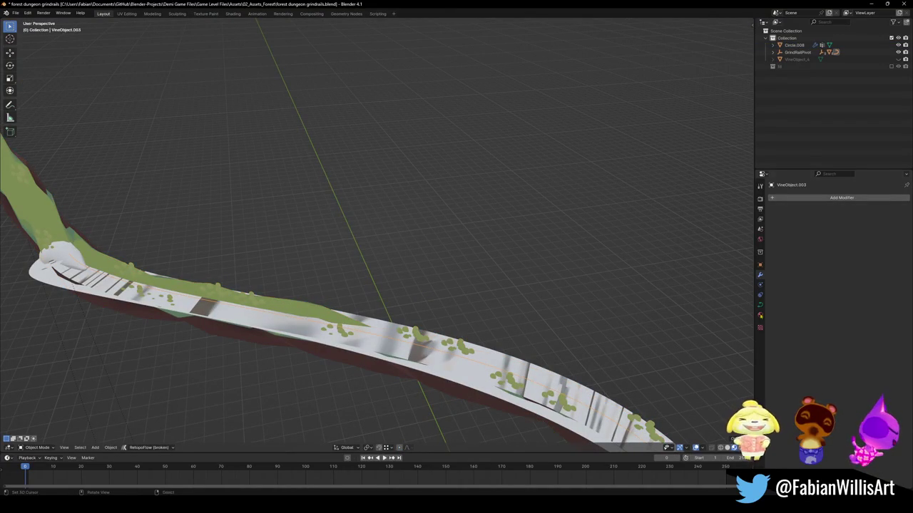
click(760, 305)
click(834, 286)
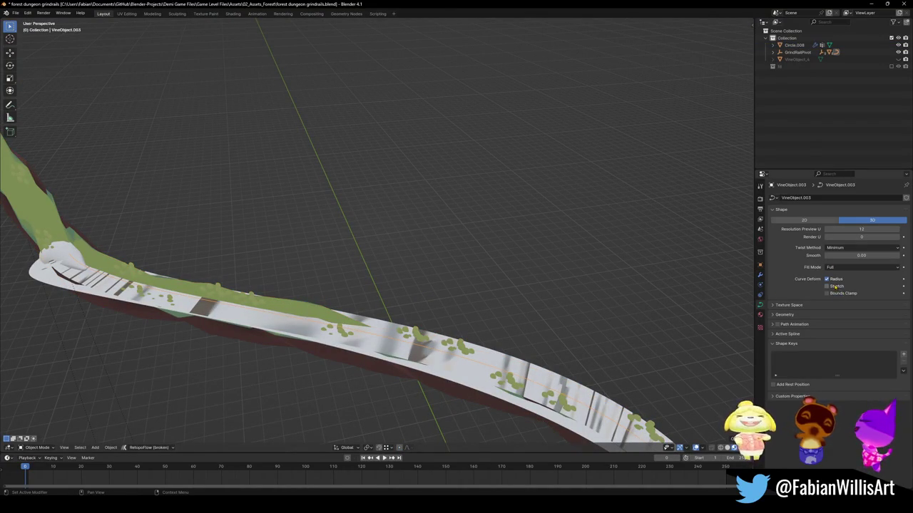
click(836, 293)
Zoom in over the rail and enter Edit Mode on VineObject.003
mouse_move(371, 271)
middle_down()
mouse_move(399, 285)
mouse_move(412, 229)
middle_up()
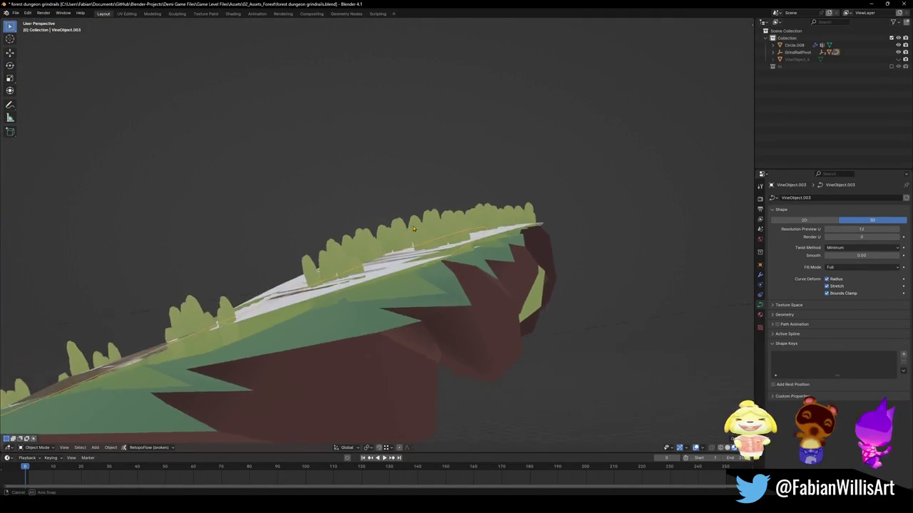
middle_drag(412, 228, 391, 253)
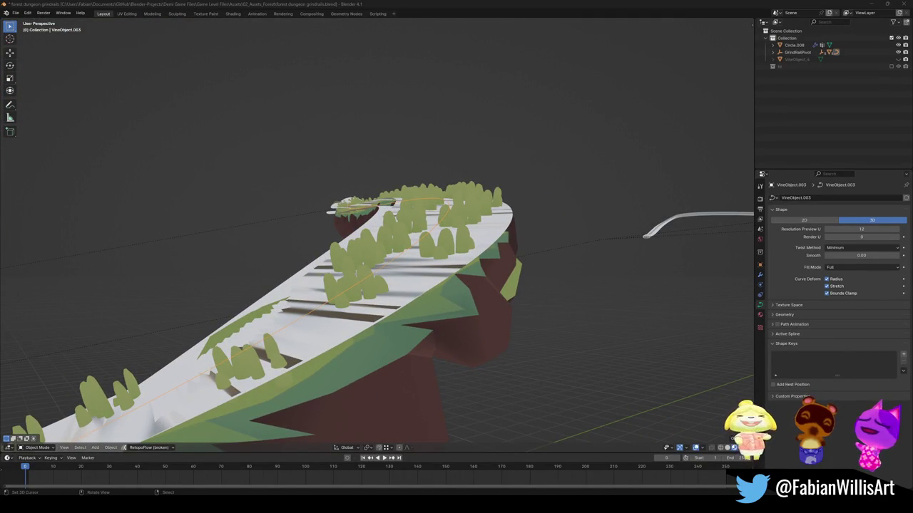
scroll(409, 280, up, 1)
scroll(409, 280, up, 1)
key(Tab)
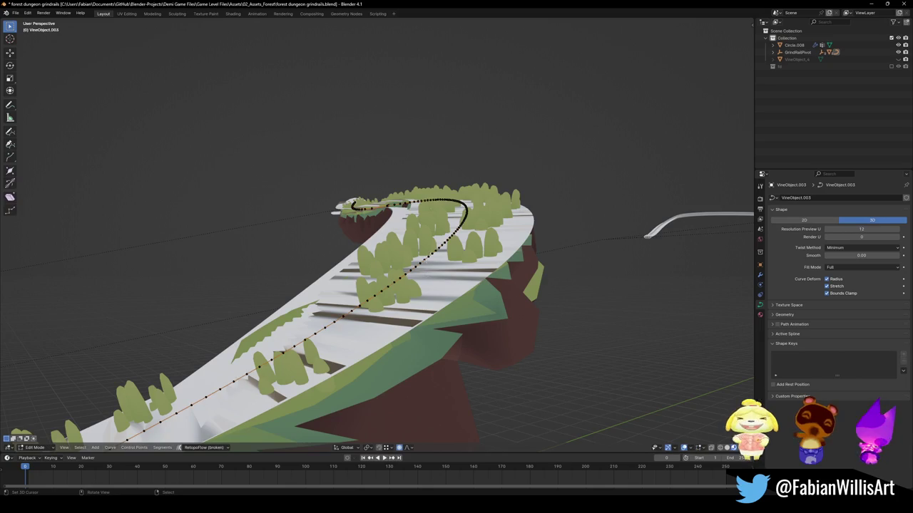
Tilt the selected vine curve points slightly
key(ctrl+t)
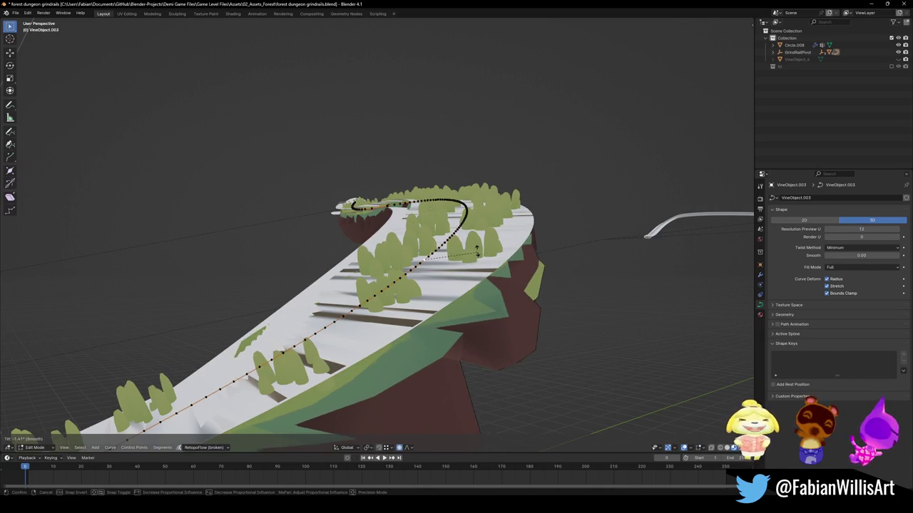
click(476, 246)
mouse_move(477, 246)
middle_down()
mouse_move(377, 278)
mouse_move(419, 305)
middle_up()
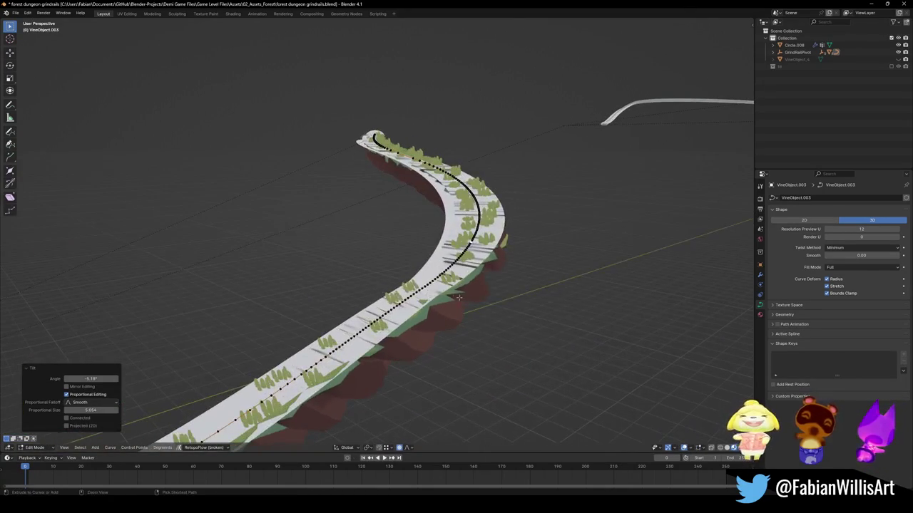
Raise the Circle.008 dirt strip about 0.0375 m along Z
key(Tab)
click(419, 305)
key(g)
key(z)
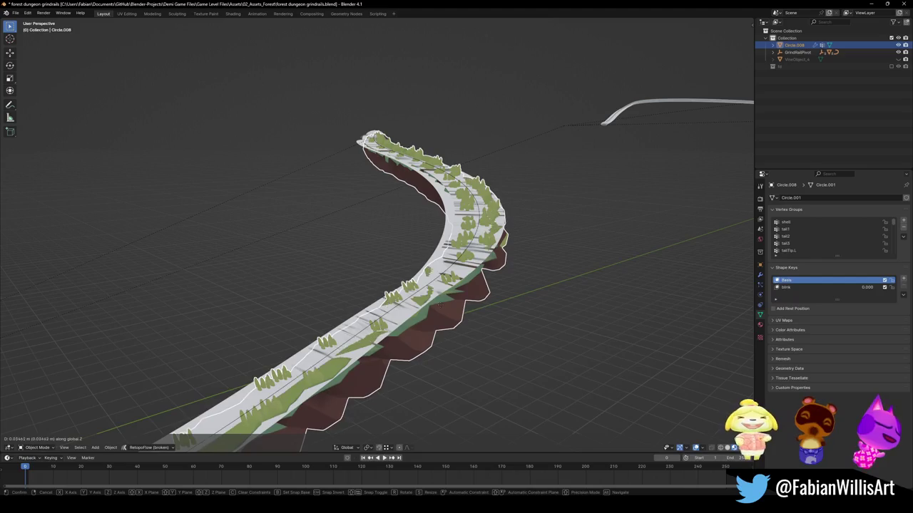
click(419, 305)
Select VineObject.003 and enter Edit Mode on its control points
scroll(414, 304, down, 3)
middle_drag(414, 304, 404, 302)
scroll(404, 302, up, 3)
scroll(399, 302, up, 3)
scroll(389, 301, up, 4)
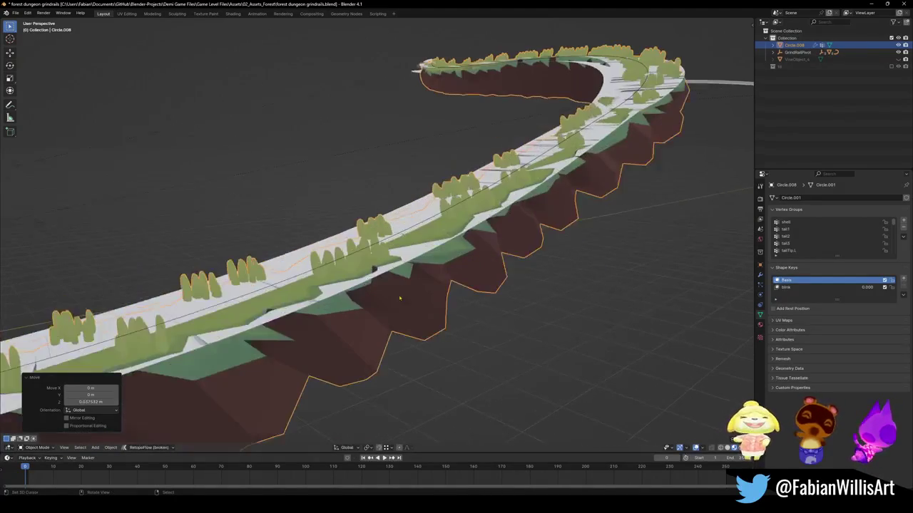
mouse_move(388, 301)
middle_down()
mouse_move(396, 268)
mouse_move(420, 263)
mouse_move(412, 283)
middle_up()
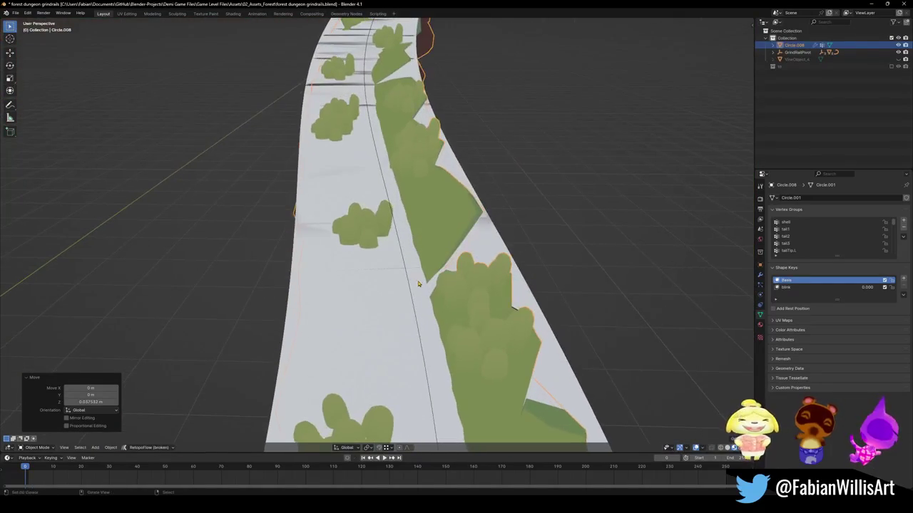
click(410, 285)
key(Tab)
scroll(417, 271, down, 2)
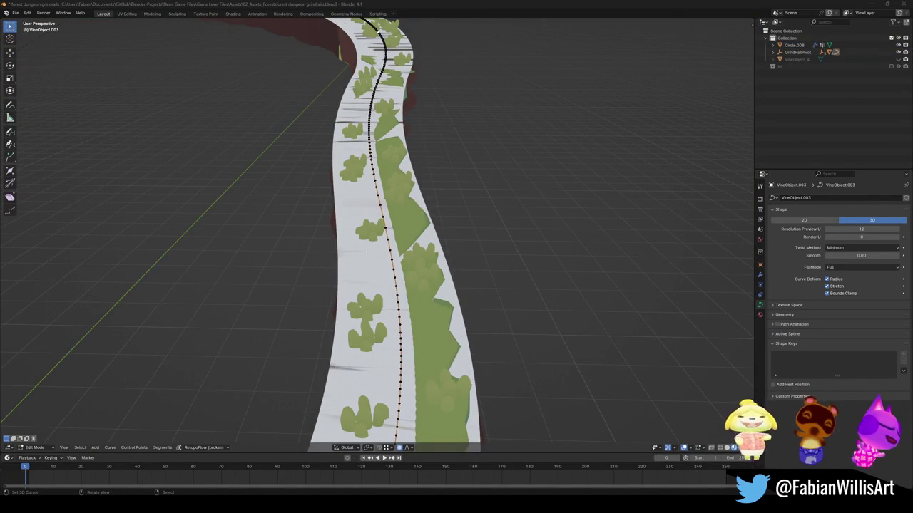
Select all of the vine curve's control points and set their handles to Automatic
middle_drag(360, 304, 393, 288)
key(a)
key(alt+a)
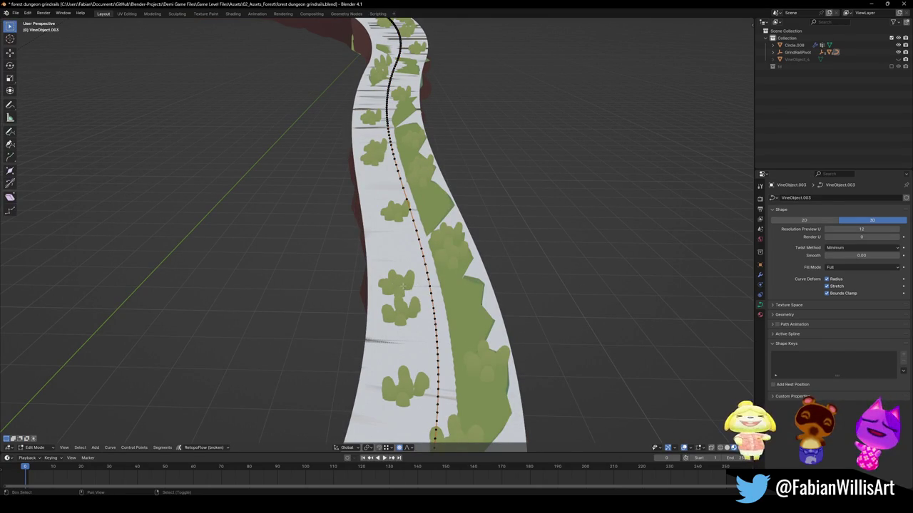
key(ctrl+l)
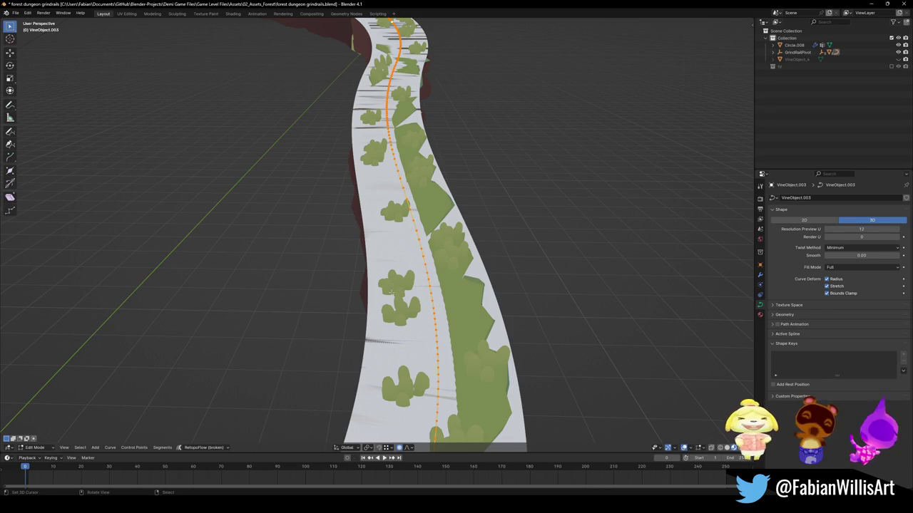
key(v)
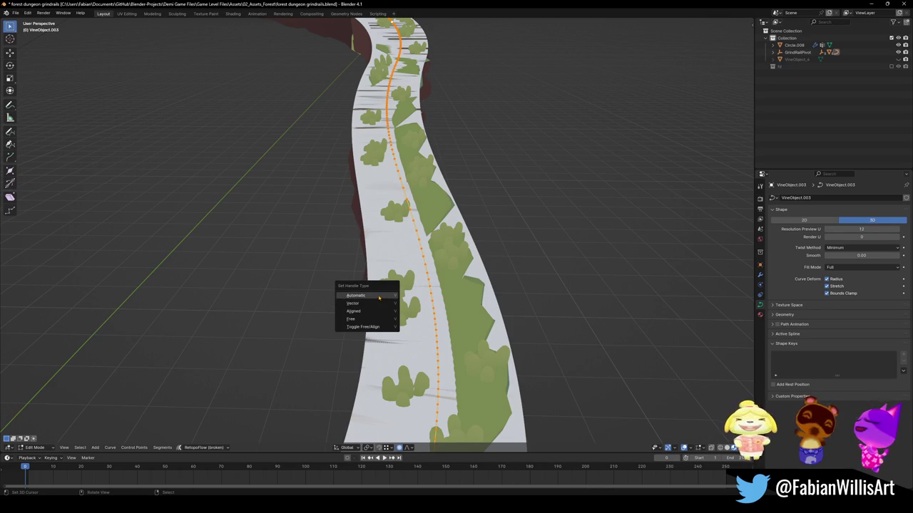
click(380, 296)
key(alt+a)
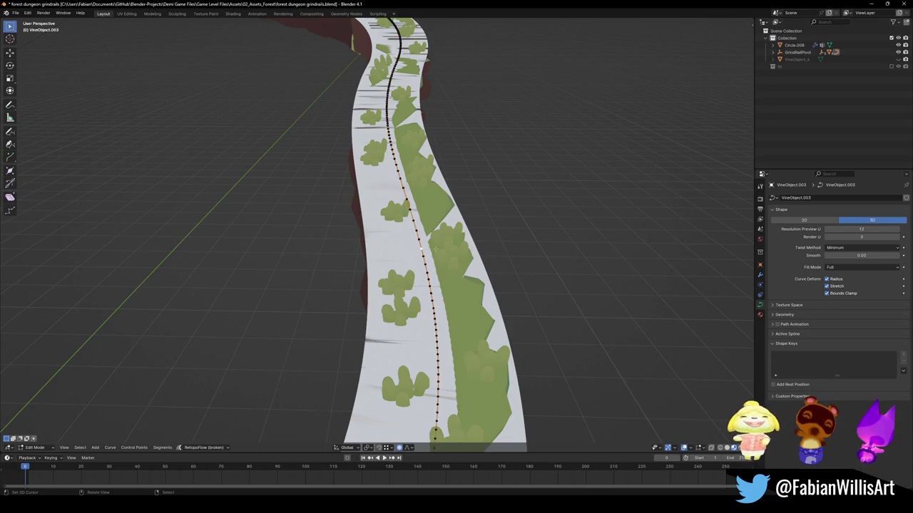
key(a)
key(b)
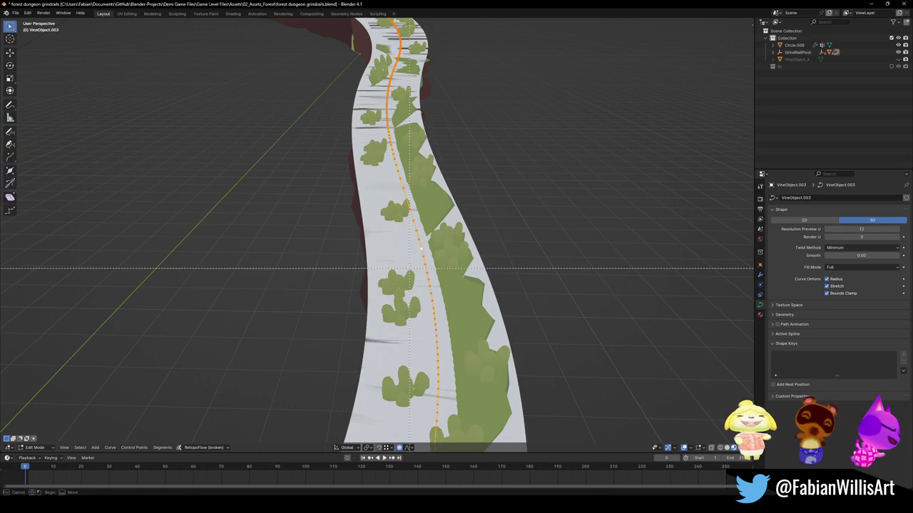
right_click(408, 269)
key(Escape)
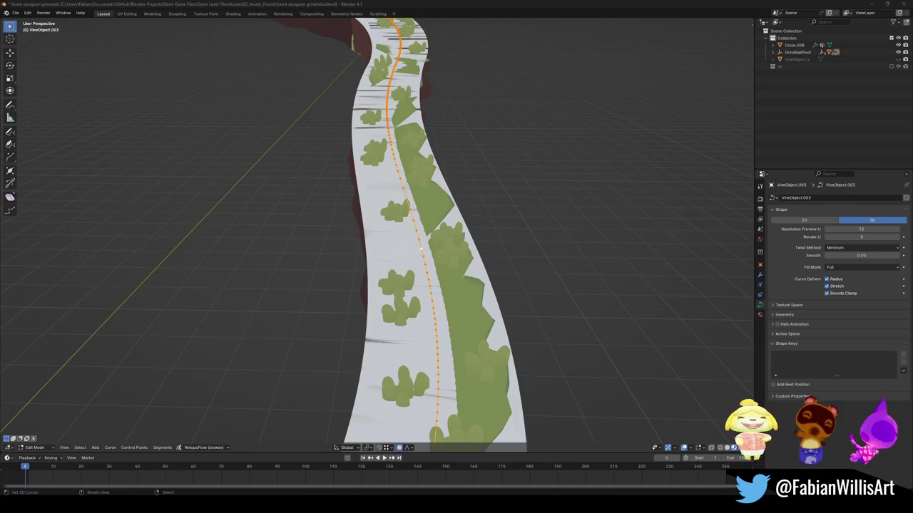
Try Vector and Free handles on the curve points, then settle on Aligned
middle_drag(440, 258, 421, 257)
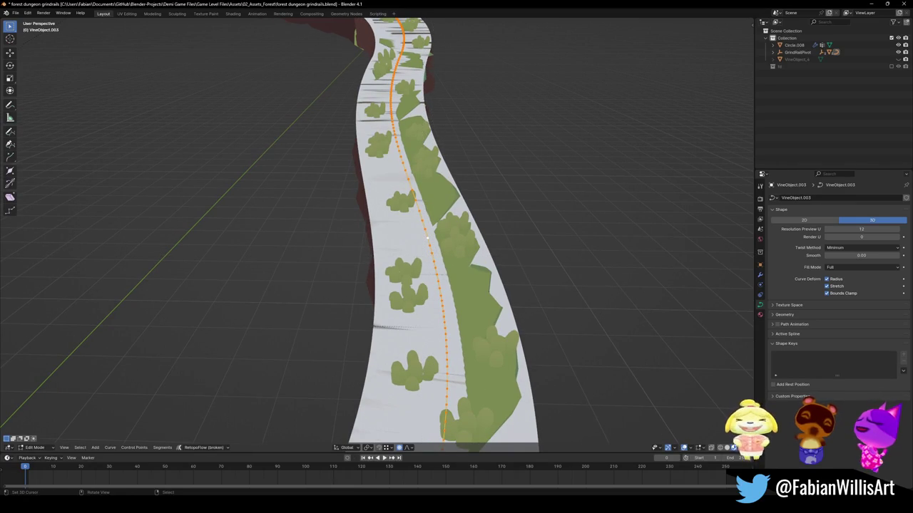
key(v)
click(385, 263)
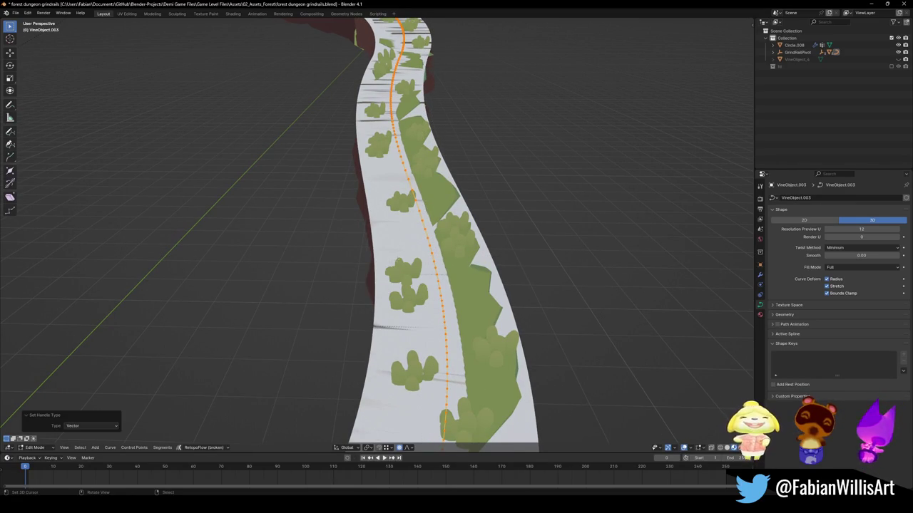
key(v)
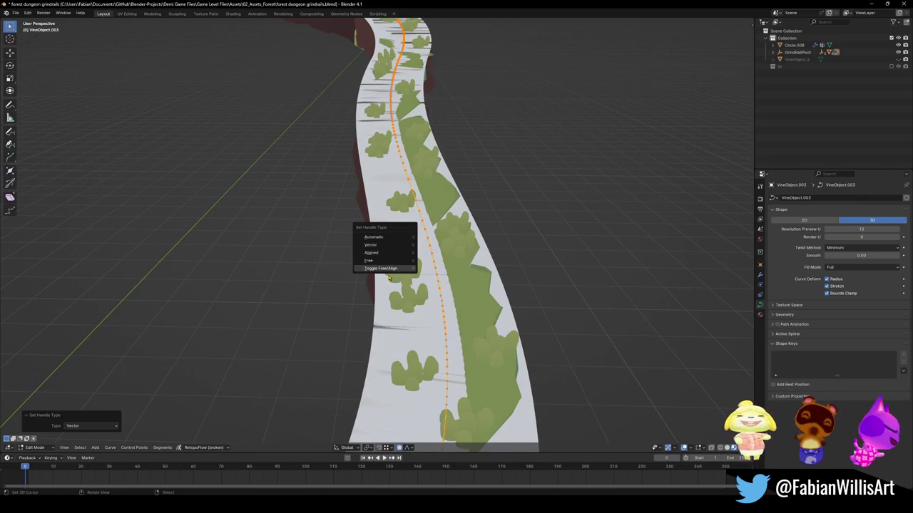
click(392, 269)
key(v)
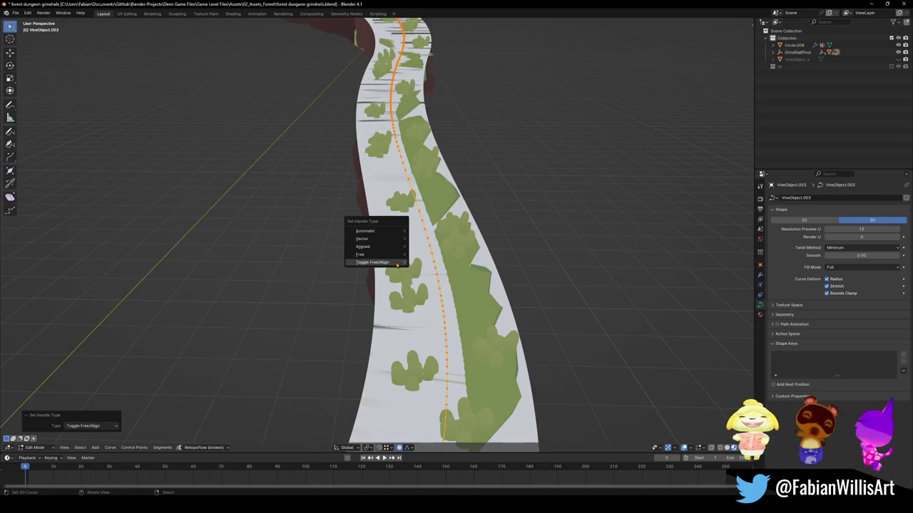
click(385, 255)
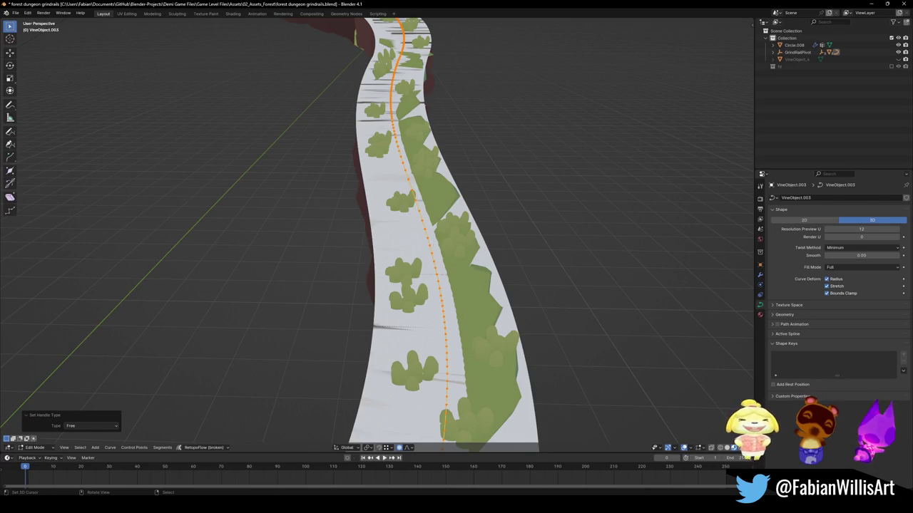
key(v)
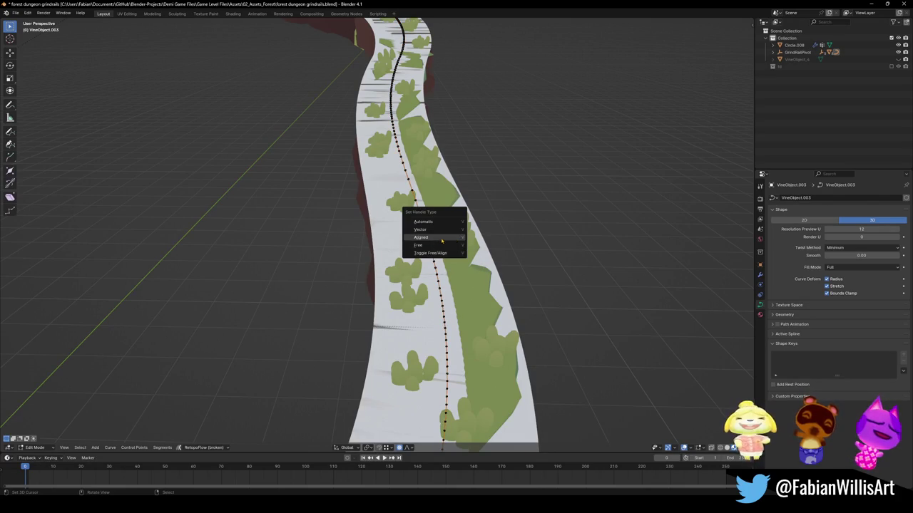
click(450, 240)
key(v)
click(450, 242)
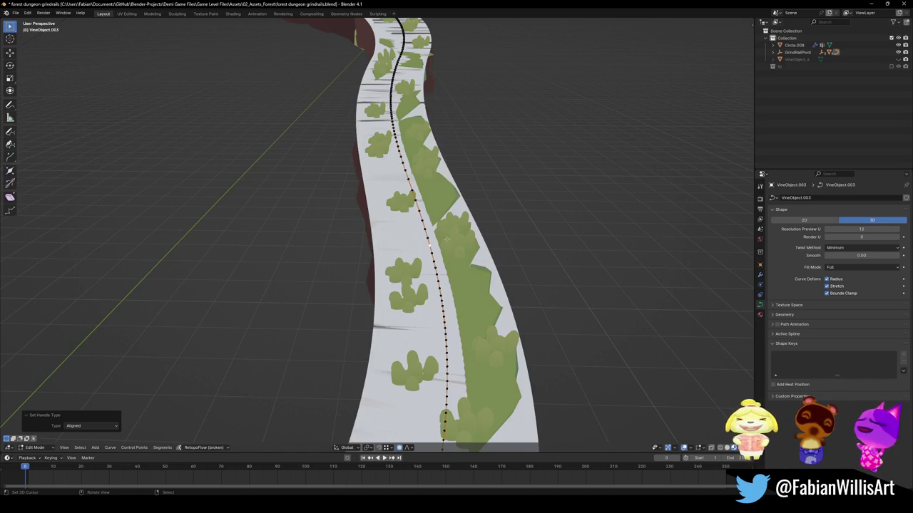
click(447, 240)
Deselect the curve points, return to Object Mode, and select the Circle.008 dirt strip
key(a)
key(alt+a)
key(a)
key(alt+a)
key(a)
key(alt+a)
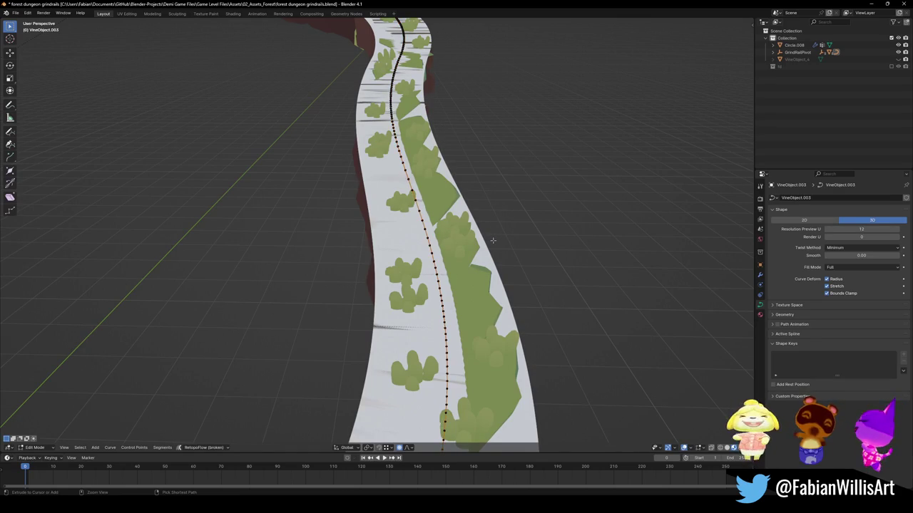
key(Tab)
click(489, 246)
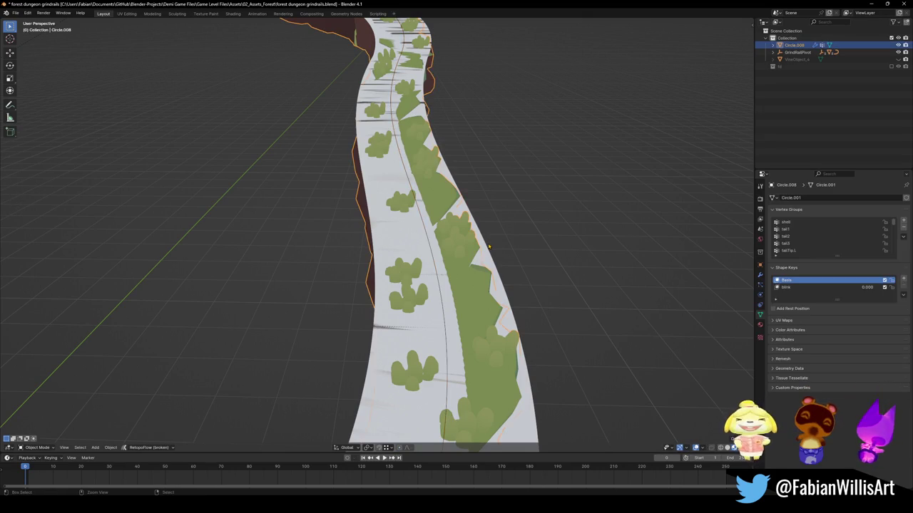
Select VineObject.003, frame it in view, and enter curve Edit Mode
click(488, 247)
key(shift+c)
mouse_move(351, 198)
middle_down()
mouse_move(336, 173)
mouse_move(349, 245)
middle_up()
scroll(350, 246, up, 5)
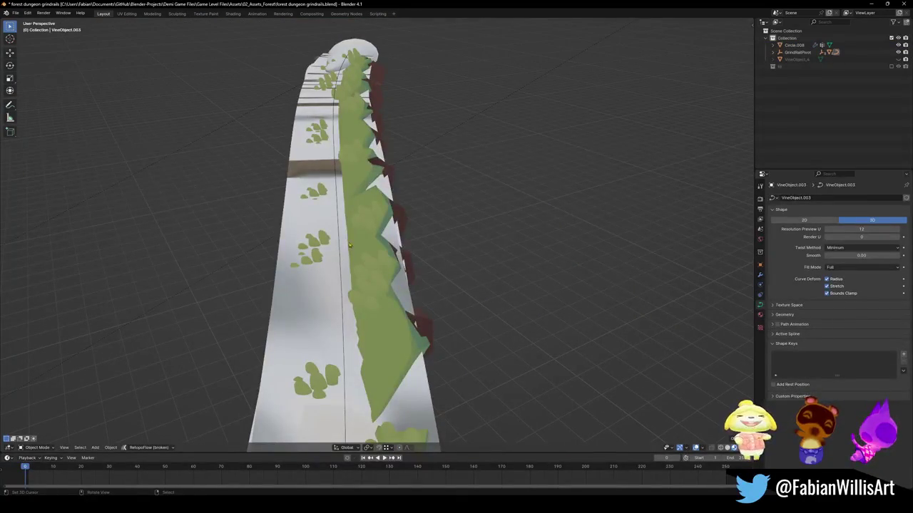
key(Tab)
scroll(350, 245, down, 3)
mouse_move(349, 245)
middle_down()
mouse_move(320, 219)
mouse_move(307, 235)
mouse_move(313, 228)
middle_up()
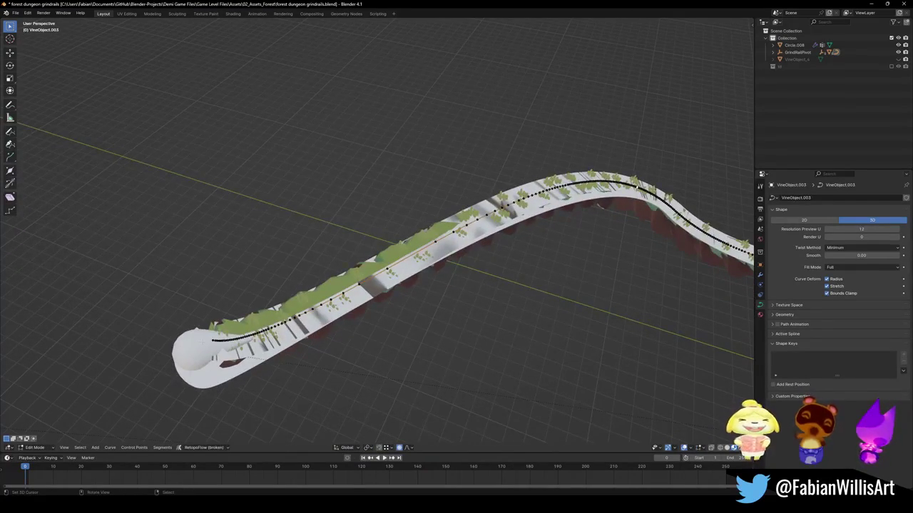
Tilt the vine's rounded end by 22.7° with a wide proportional falloff, then return to Object Mode
key(ctrl+t)
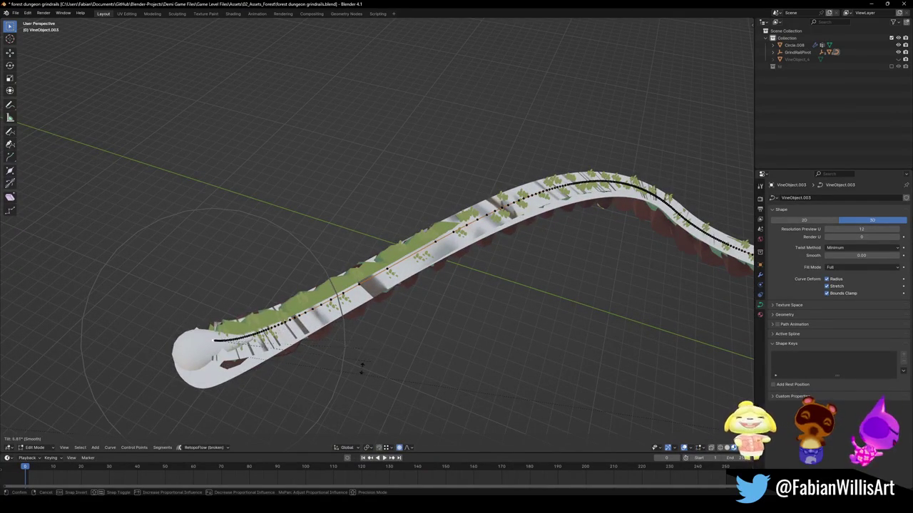
scroll(361, 369, down, 5)
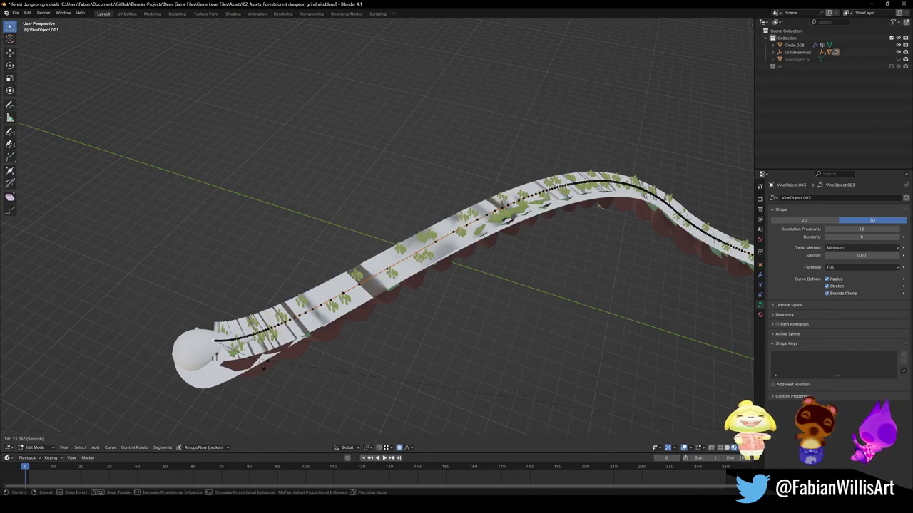
click(265, 364)
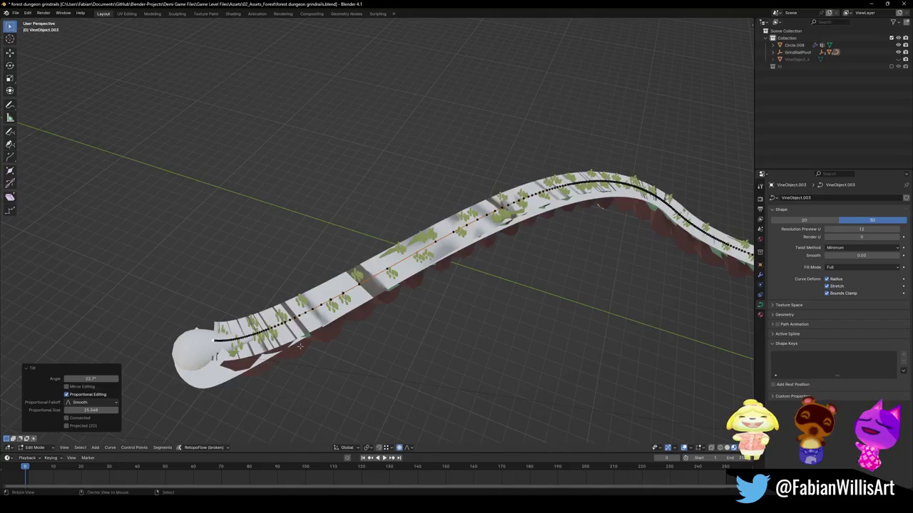
middle_drag(298, 346, 545, 240)
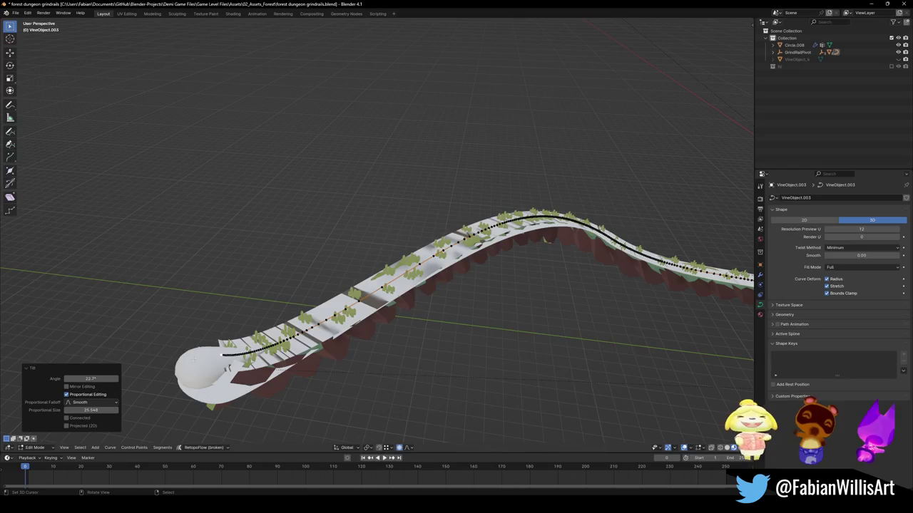
key(Tab)
mouse_move(589, 250)
middle_down()
mouse_move(499, 285)
mouse_move(314, 289)
middle_up()
scroll(461, 298, up, 5)
scroll(427, 285, down, 5)
drag(350, 226, 356, 246)
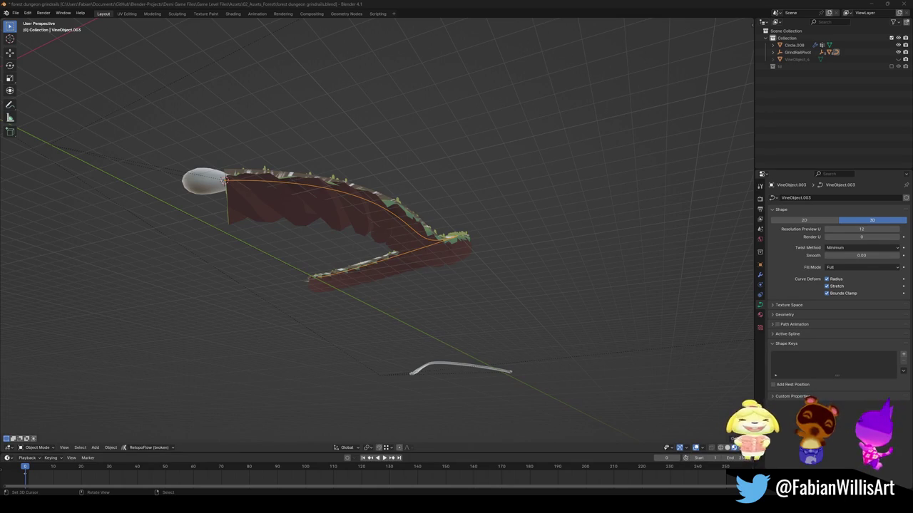
mouse_move(419, 209)
middle_down()
mouse_move(425, 226)
mouse_move(467, 236)
middle_up()
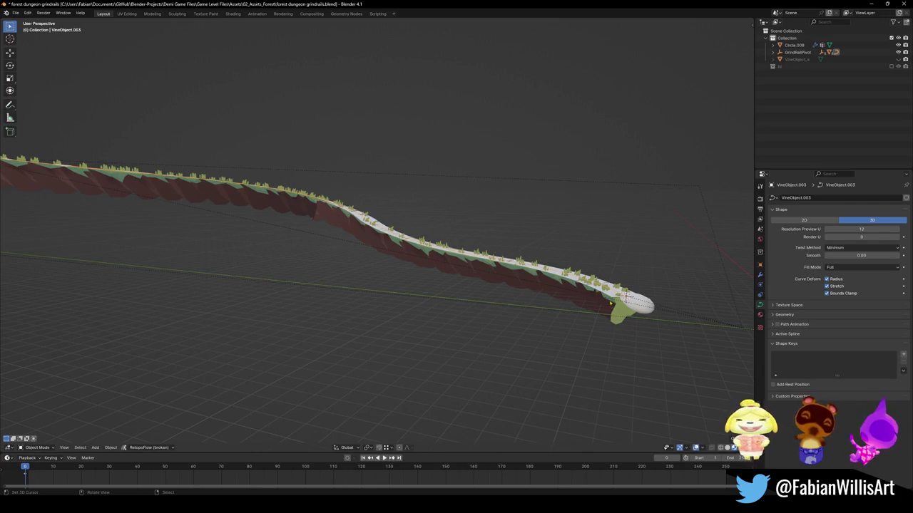
scroll(428, 285, up, 1)
scroll(399, 282, up, 3)
scroll(379, 286, up, 2)
click(378, 285)
key(Tab)
Inspect the rail's green end cap, save forest dungeon grindrails.blend, and return to Object Mode
middle_drag(378, 286, 403, 280)
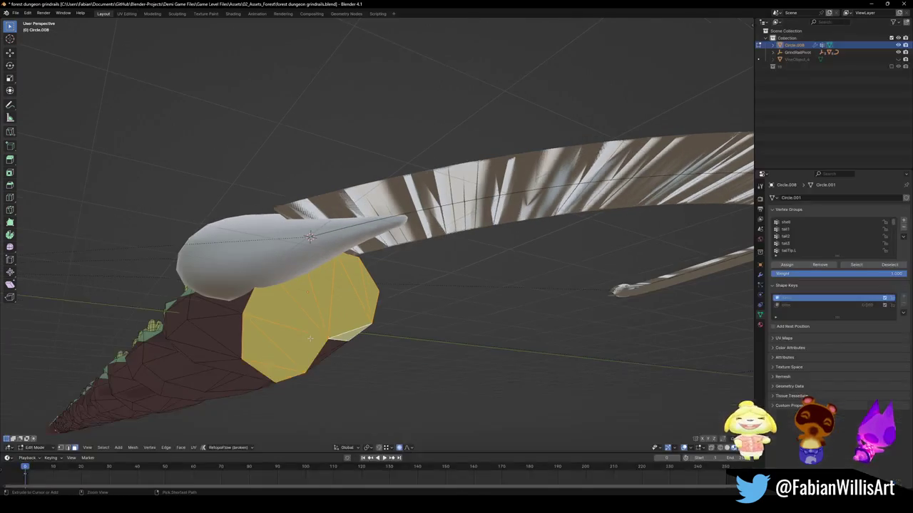
mouse_move(310, 242)
middle_down()
mouse_move(318, 254)
mouse_move(346, 234)
mouse_move(404, 244)
middle_up()
key(ctrl+s)
key(Tab)
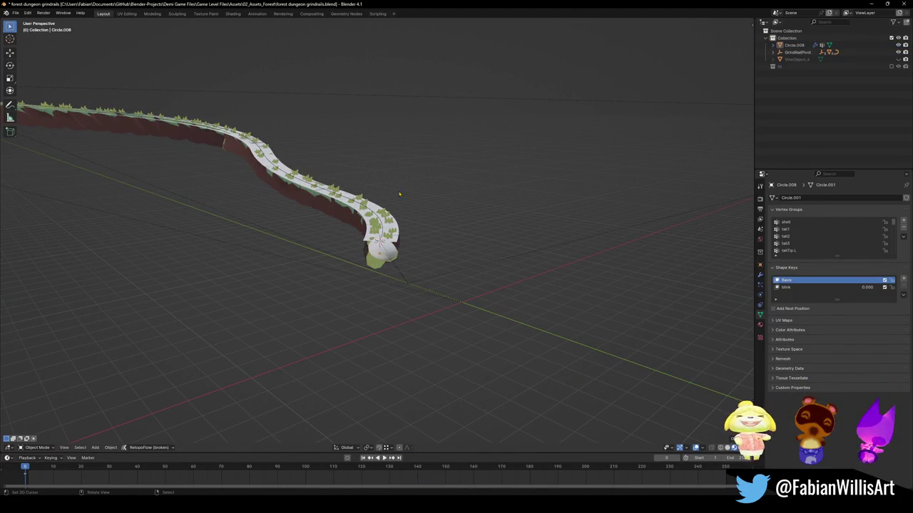
Duplicate the rail strip as Circle.038, snap it to the 3D cursor, and clear its Curve modifier target
click(342, 224)
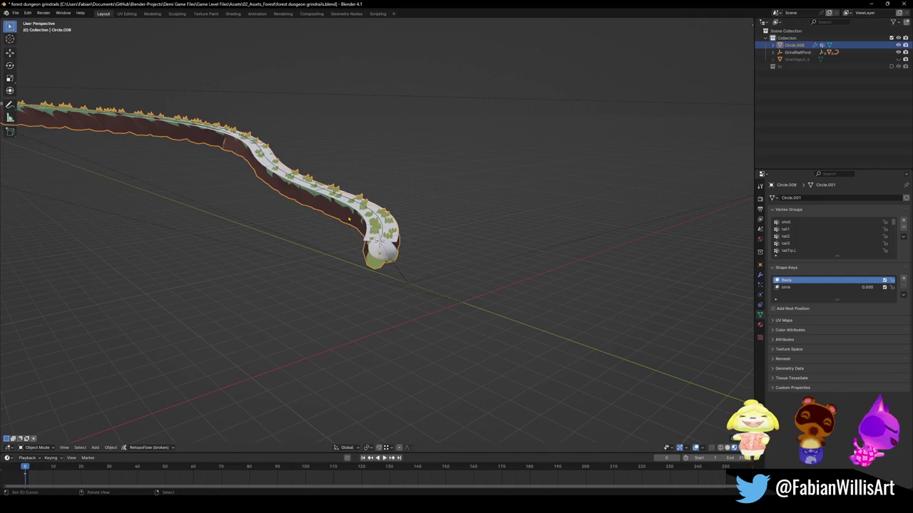
key(shift+d)
right_click(342, 224)
mouse_move(342, 224)
middle_down()
mouse_move(460, 232)
mouse_move(383, 75)
middle_up()
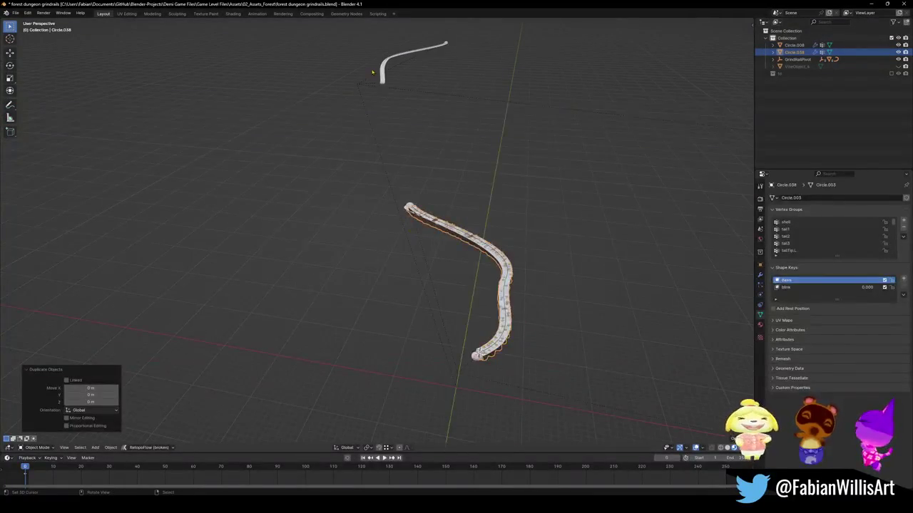
key(shift+s)
click(384, 69)
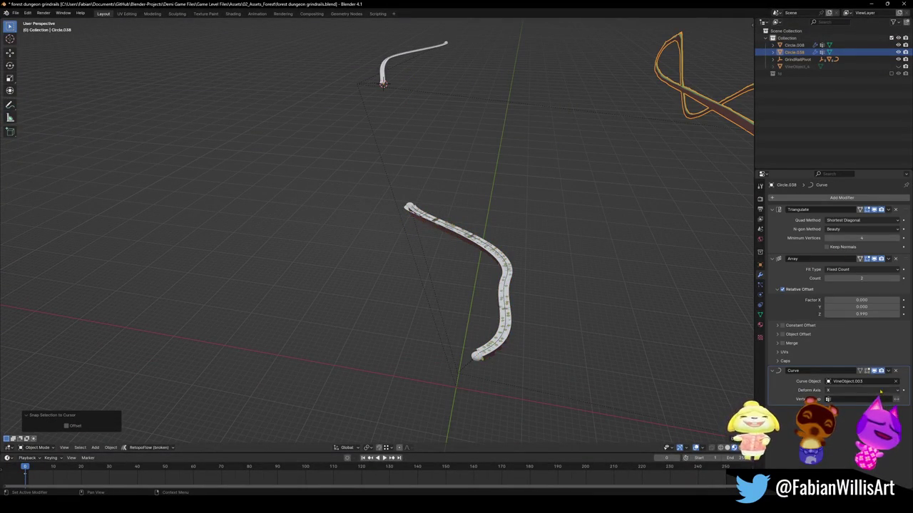
click(896, 381)
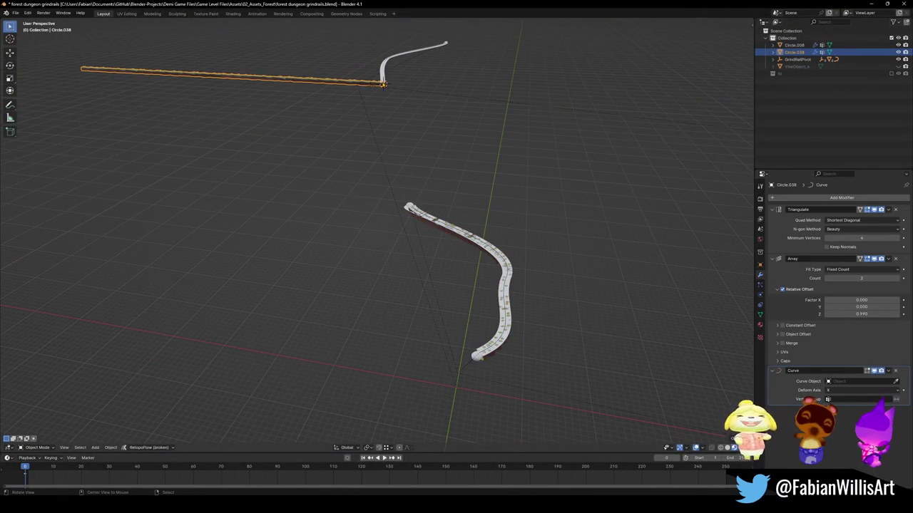
middle_click(383, 84)
scroll(426, 112, up, 6)
click(441, 197)
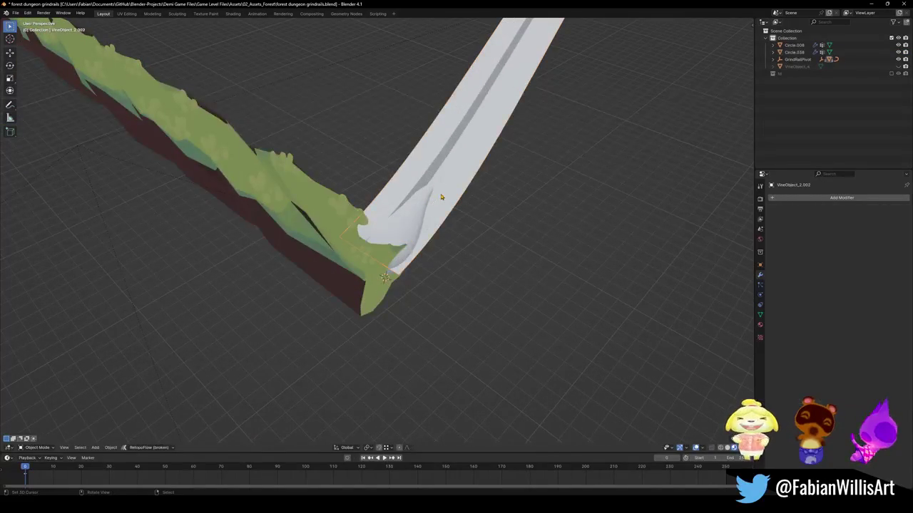
Convert the vine strip's triangles to quads with Tris to Quads and place a loop cut
key(Tab)
key(F3)
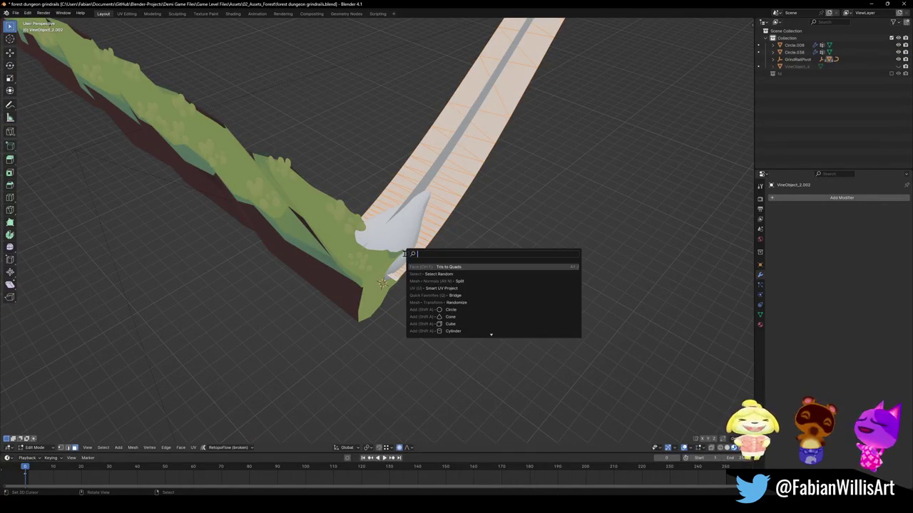
click(437, 267)
scroll(436, 246, down, 5)
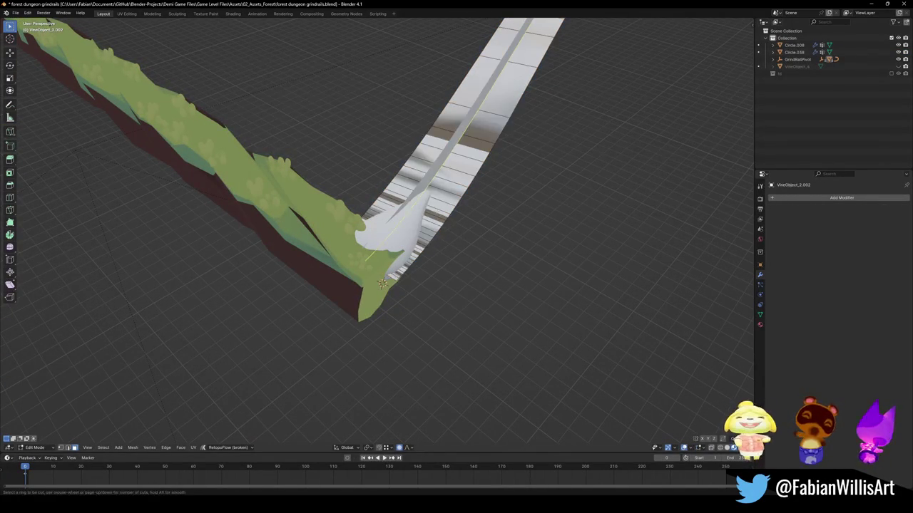
key(ctrl+r)
click(399, 178)
right_click(399, 179)
scroll(407, 201, down, 4)
Select the whole rail mesh, join its triangles into quads, and add a lengthwise loop cut
middle_drag(427, 200, 465, 180)
key(ctrl+r)
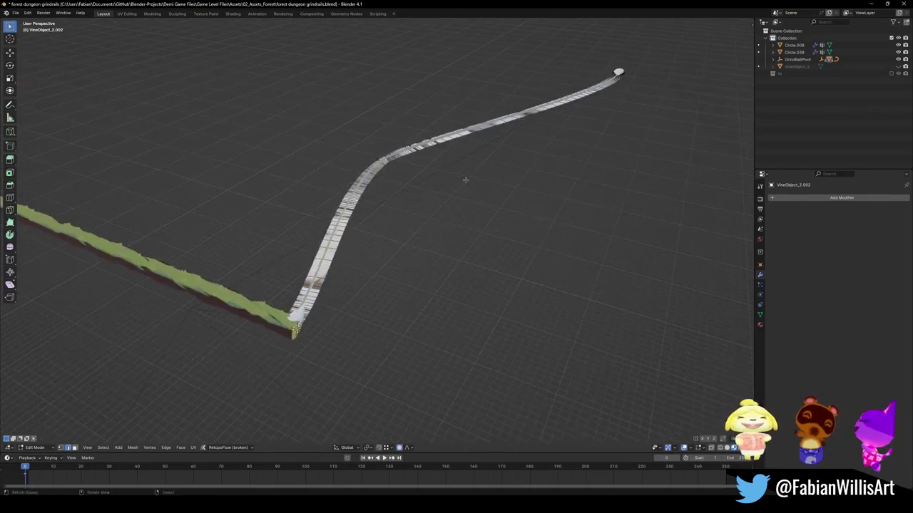
alt+click(450, 153)
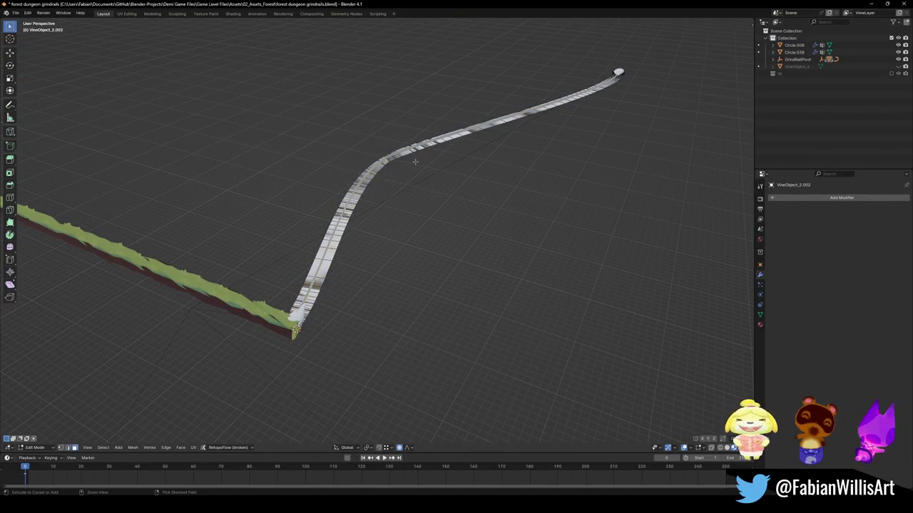
key(ctrl+l)
key(ctrl+l)
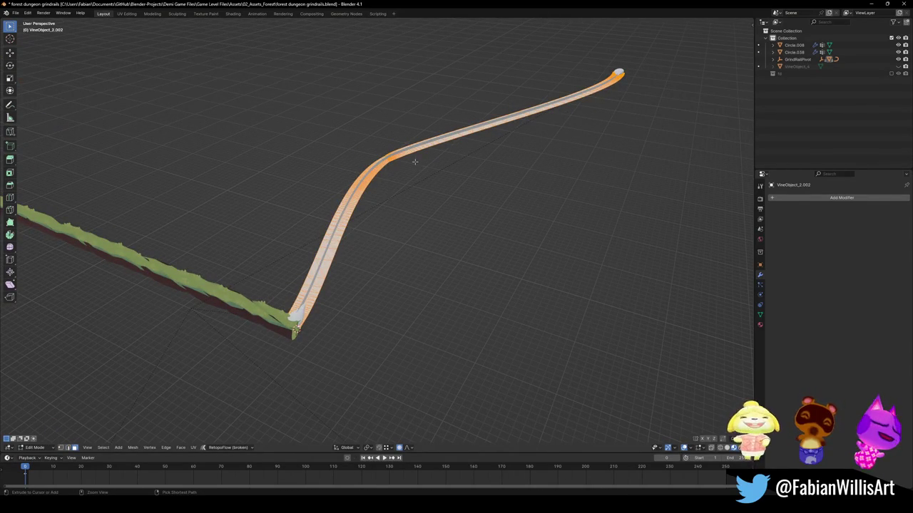
key(alt+j)
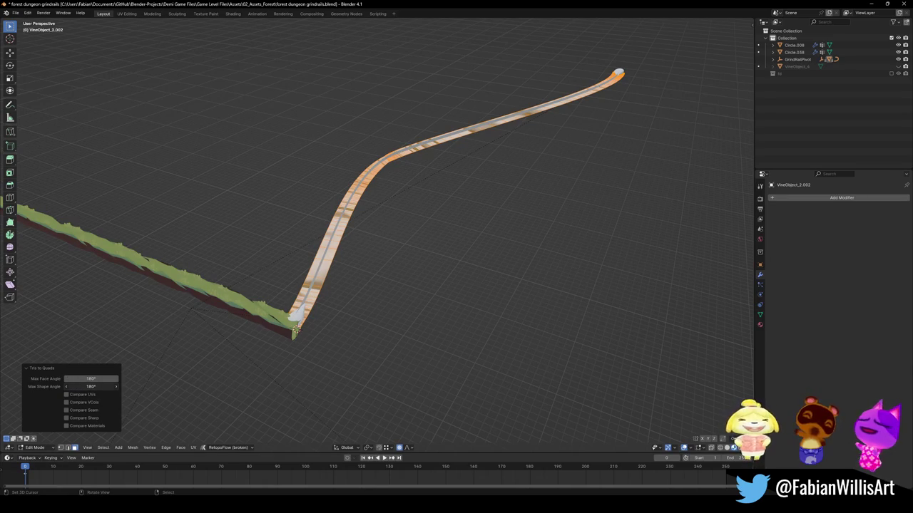
click(309, 229)
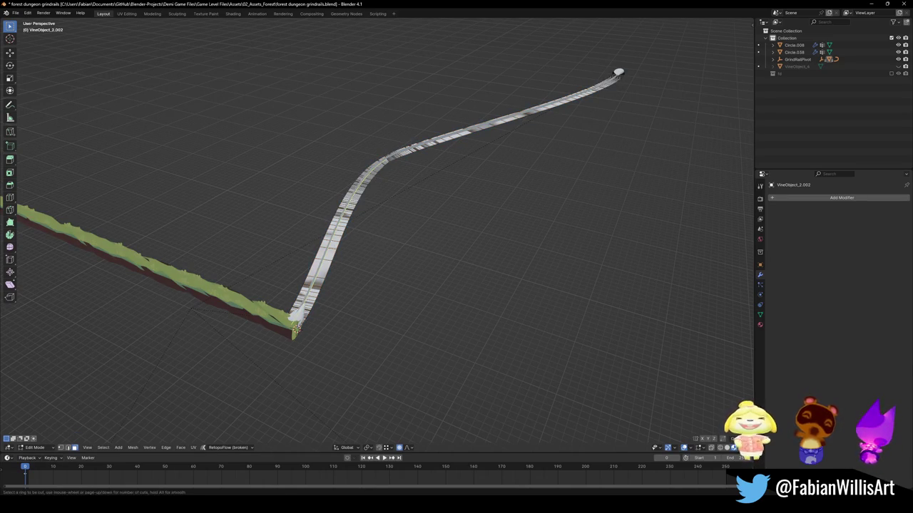
click(295, 326)
mouse_move(294, 326)
middle_down()
mouse_move(333, 119)
mouse_move(394, 258)
middle_up()
scroll(333, 120, up, 4)
scroll(333, 119, up, 3)
Slide the lengthwise edge loop along the strip to about 0.373
key(g)
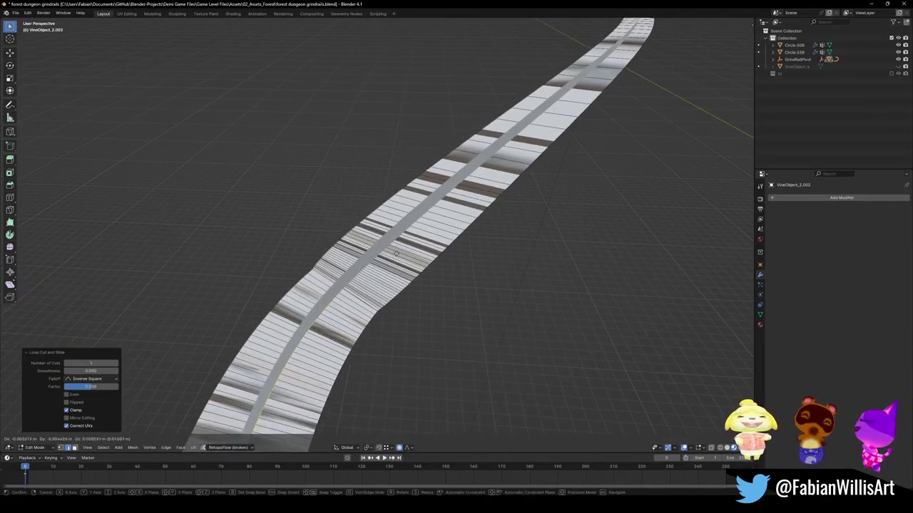
right_click(349, 273)
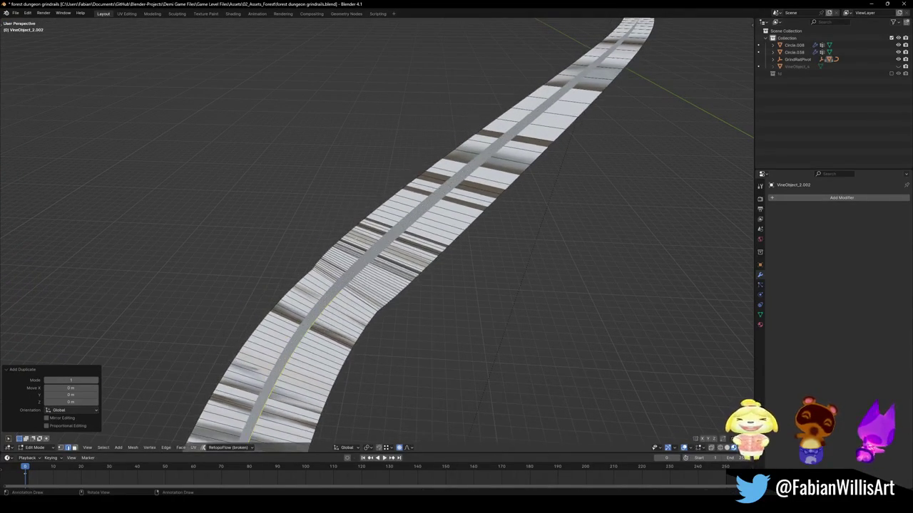
key(ctrl+z)
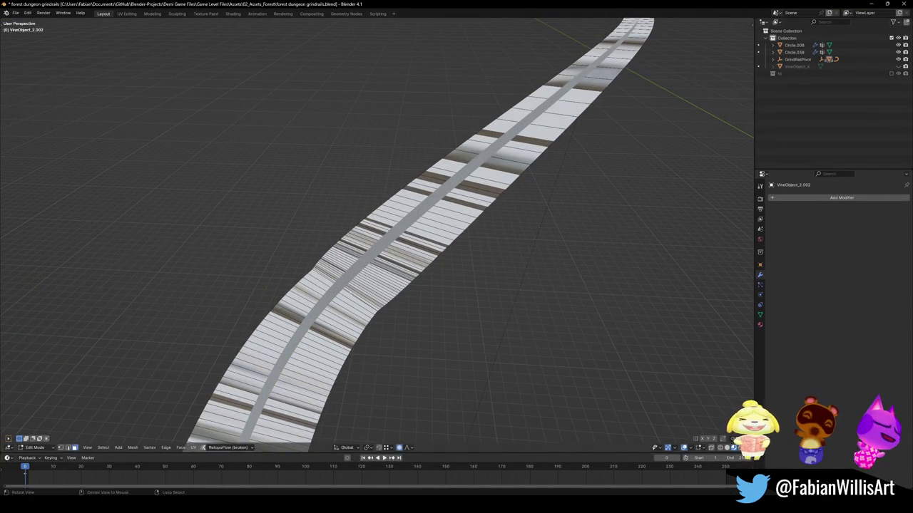
scroll(428, 261, up, 4)
middle_drag(428, 261, 264, 117)
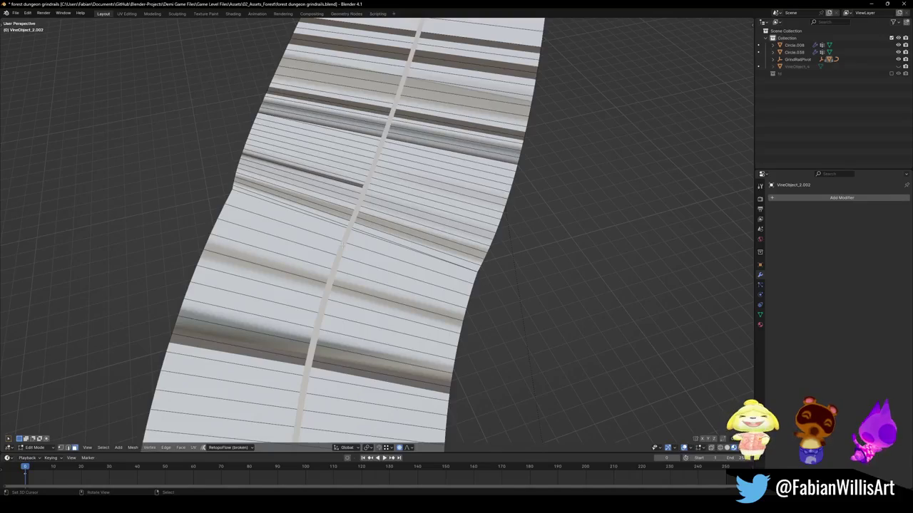
scroll(248, 121, down, 5)
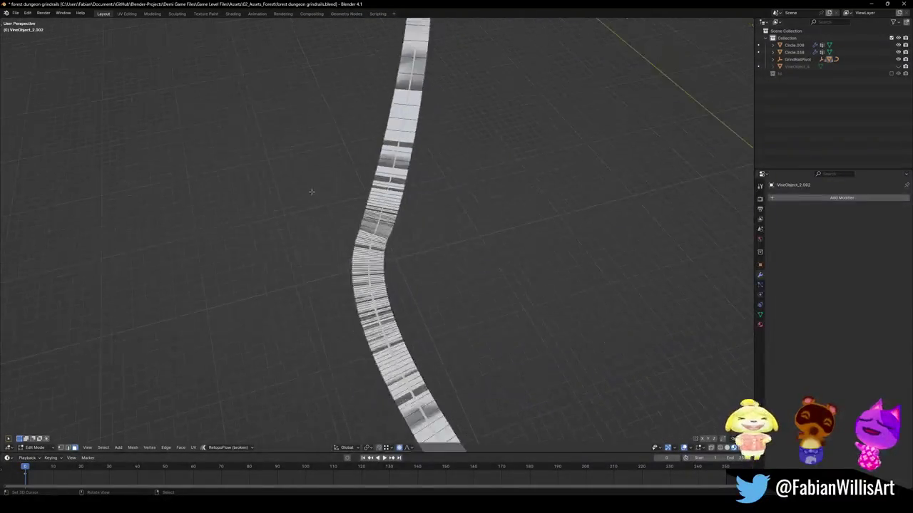
mouse_move(309, 190)
middle_down()
mouse_move(362, 247)
mouse_move(387, 240)
middle_up()
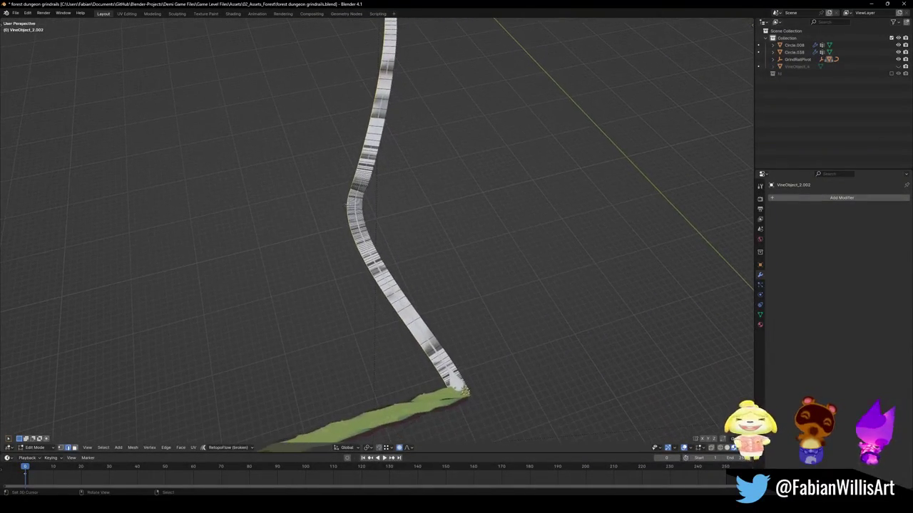
key(g)
key(g)
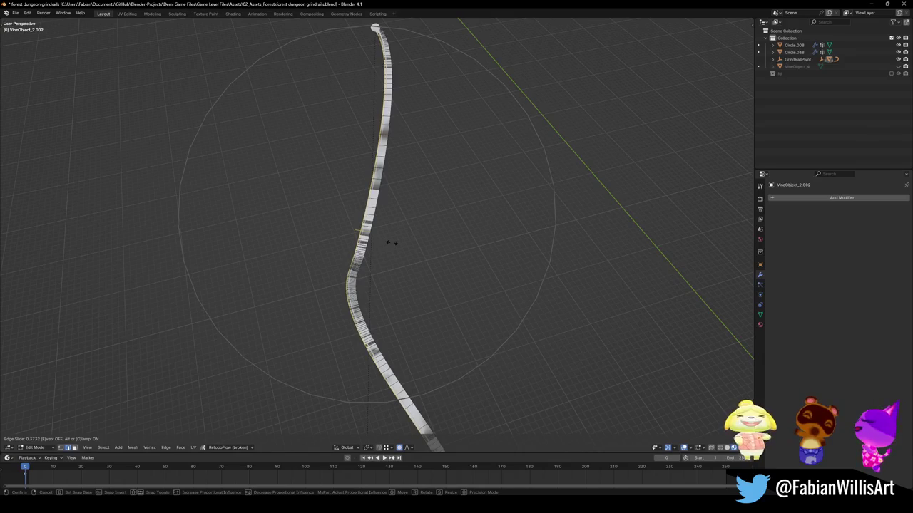
click(384, 248)
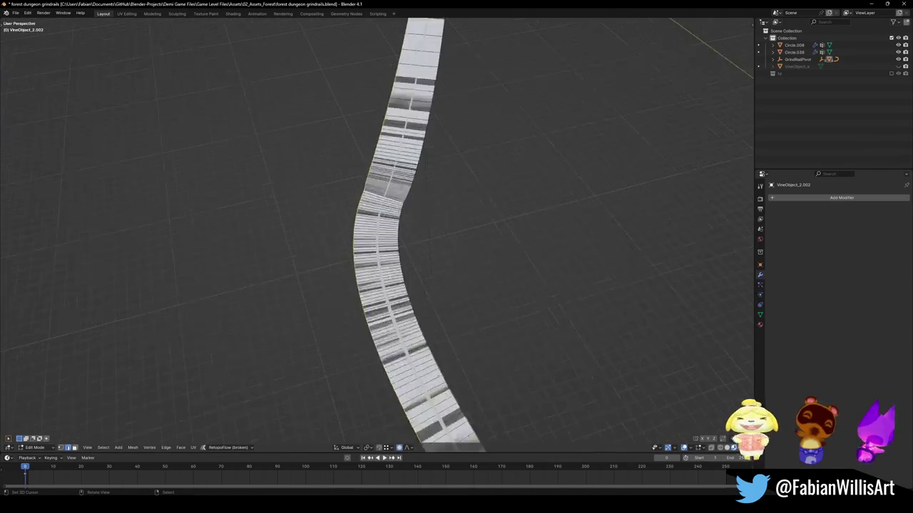
Select the other rail strip, VineObject_3.001, and open it for mesh editing
scroll(353, 270, up, 8)
middle_drag(353, 271, 347, 263)
key(Tab)
click(347, 264)
key(Tab)
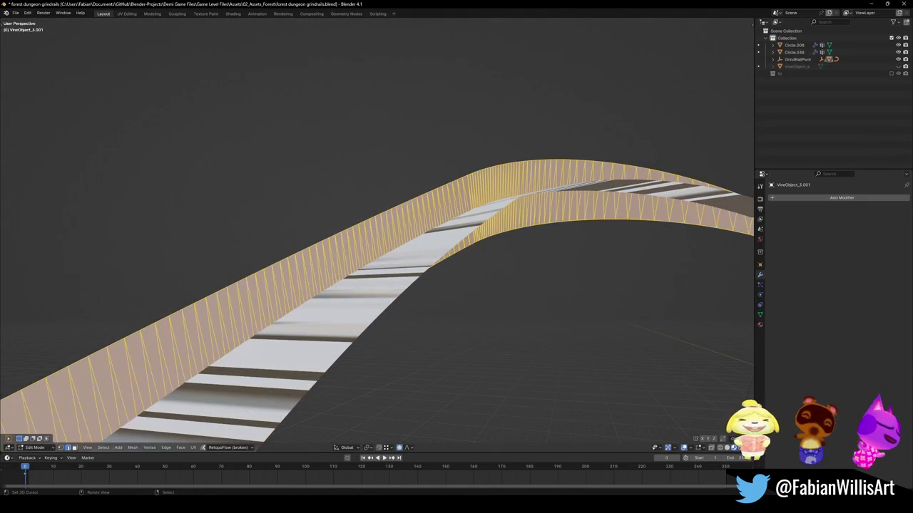
Convert the curved strip's triangles to quads and add a lengthwise loop cut down its centre
key(F3)
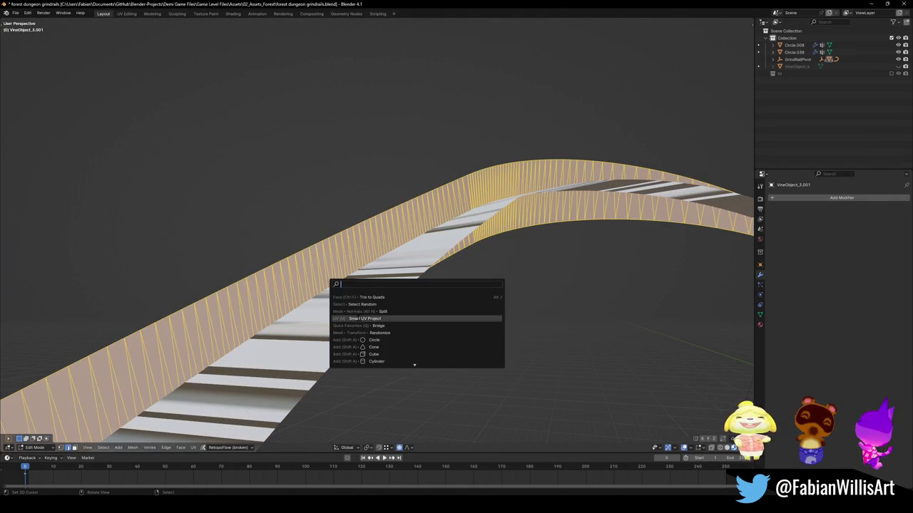
key(Return)
key(alt+a)
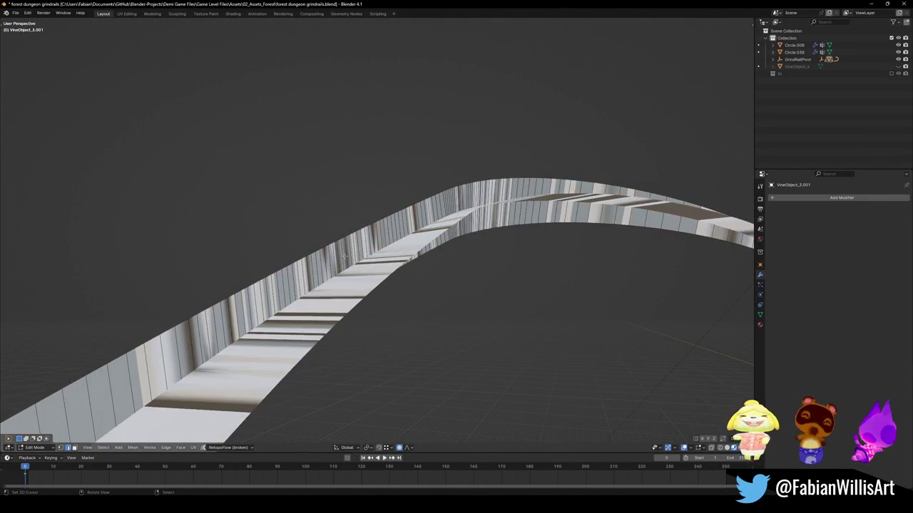
key(ctrl+r)
click(706, 261)
scroll(706, 261, down, 2)
scroll(706, 261, down, 3)
middle_drag(706, 261, 369, 272)
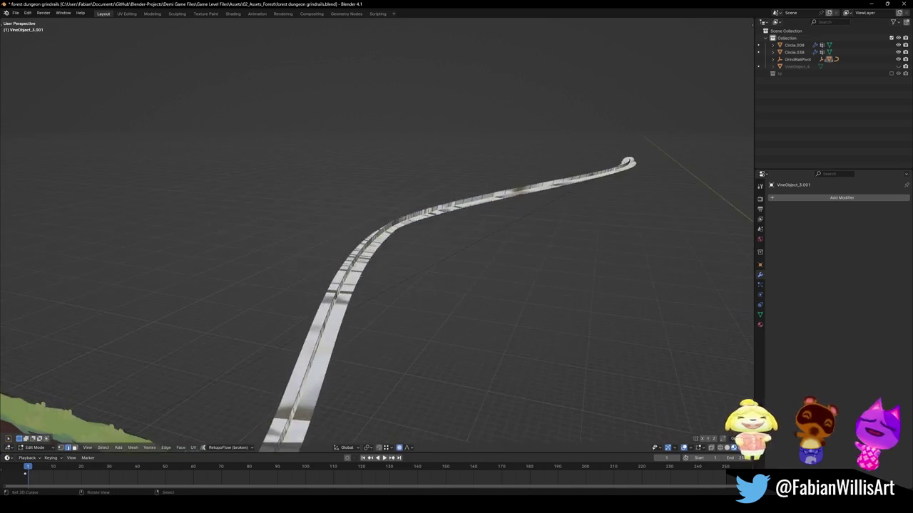
key(g)
key(Escape)
middle_drag(326, 204, 351, 267)
scroll(348, 238, up, 4)
scroll(348, 239, up, 2)
Return to Object Mode and select the neighbouring rail piece VineObject_3.002
key(Tab)
scroll(348, 239, up, 3)
click(347, 281)
click(347, 281)
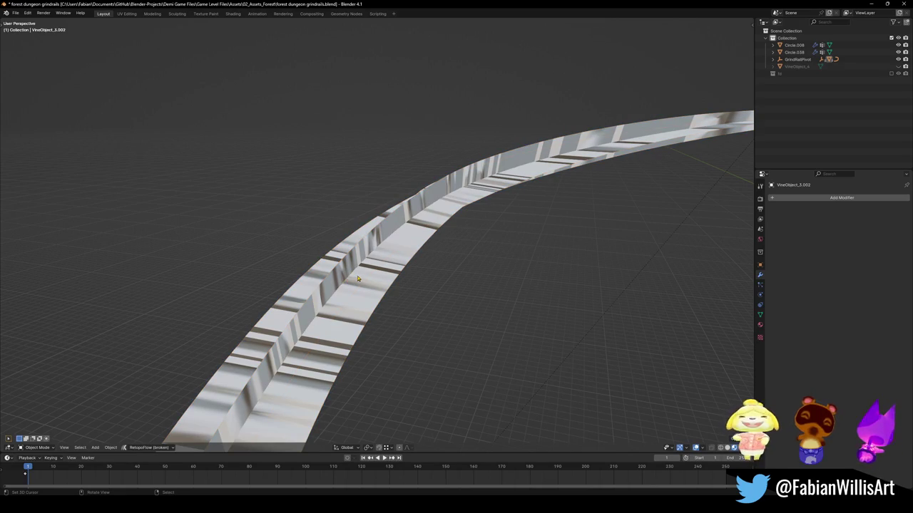
right_click(358, 279)
click(319, 429)
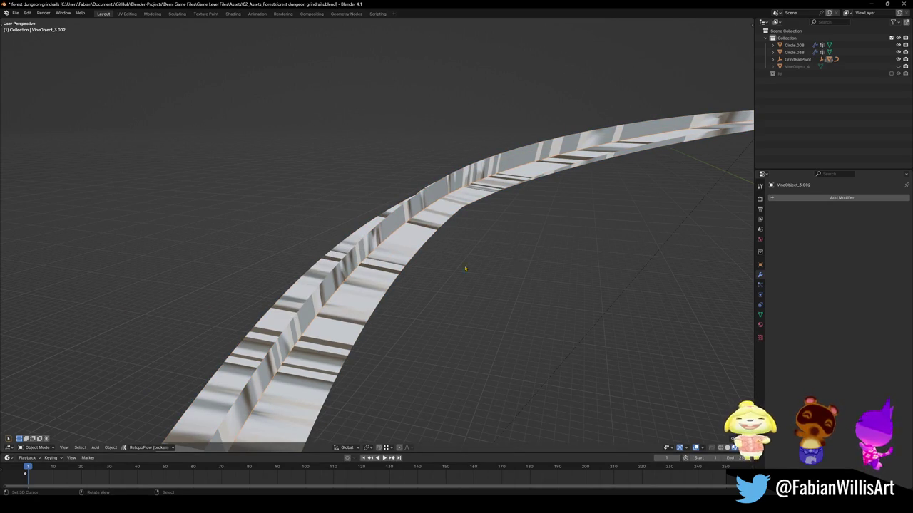
scroll(439, 273, down, 5)
middle_drag(469, 179, 467, 167)
scroll(341, 348, up, 5)
Set the rail's origin to its geometry from Quick Favorites
middle_drag(340, 347, 325, 349)
key(Tab)
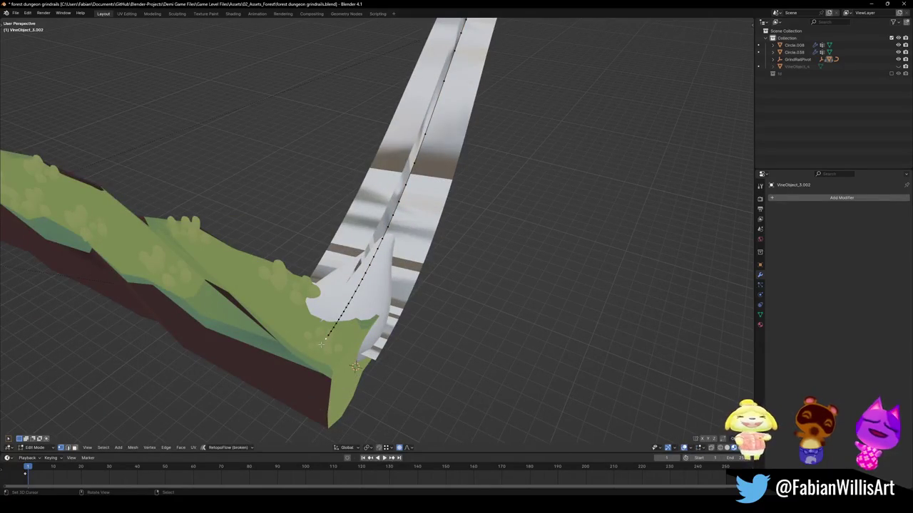
key(Tab)
key(q)
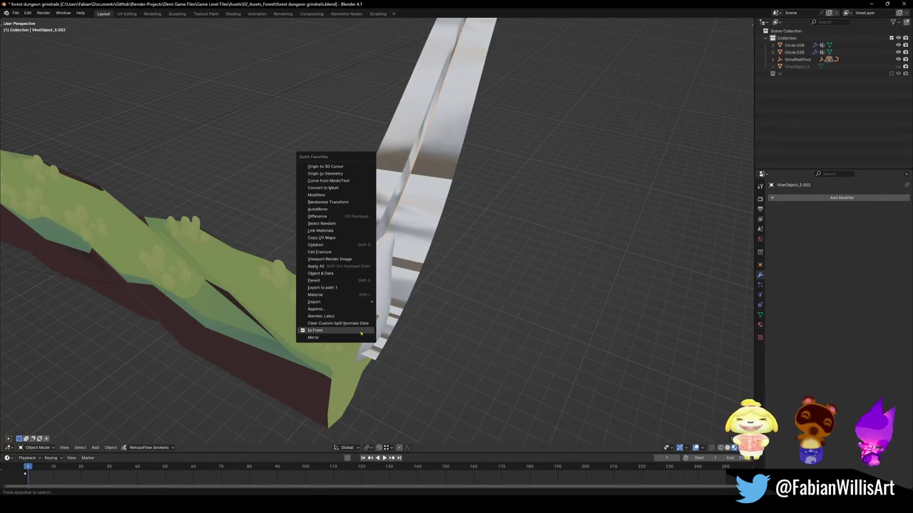
click(334, 173)
key(Tab)
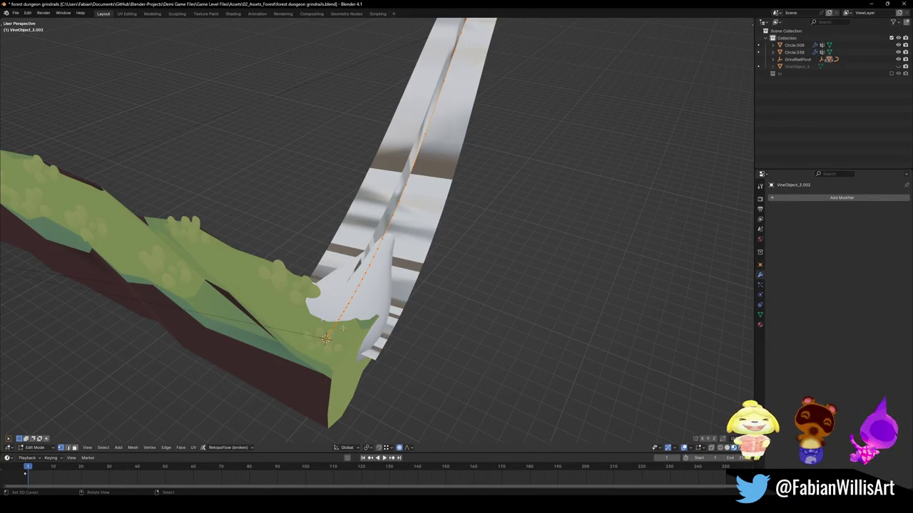
Checker-deselect the rail's centre edge loop, dissolve the alternate vertices, and return to Object Mode
alt+click(326, 340)
key(q)
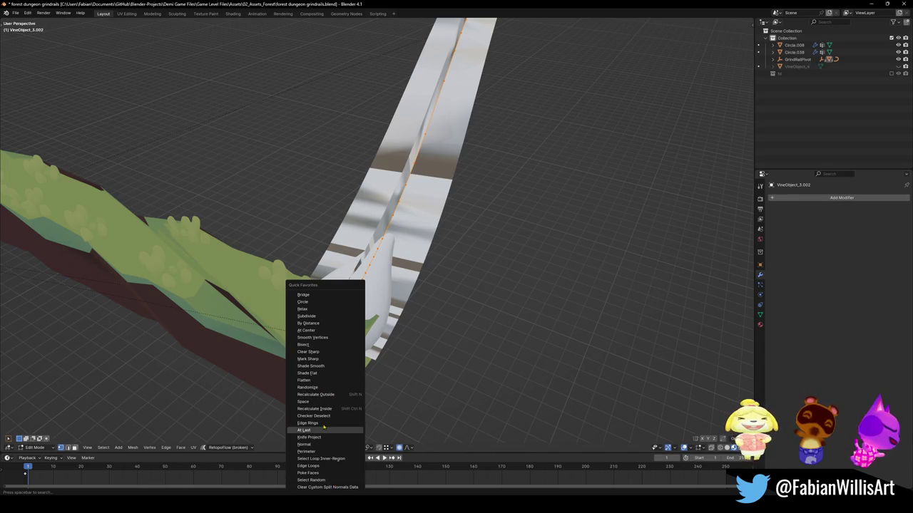
click(321, 416)
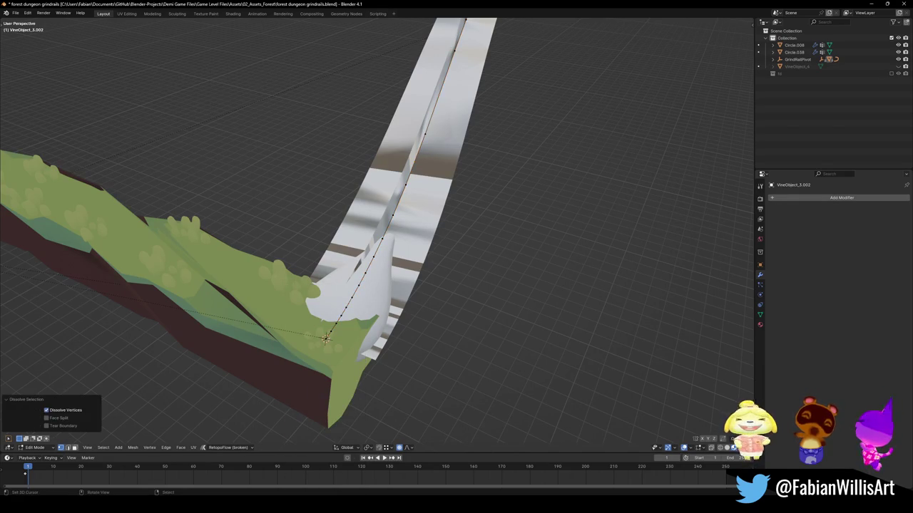
key(q)
key(Escape)
key(ctrl+x)
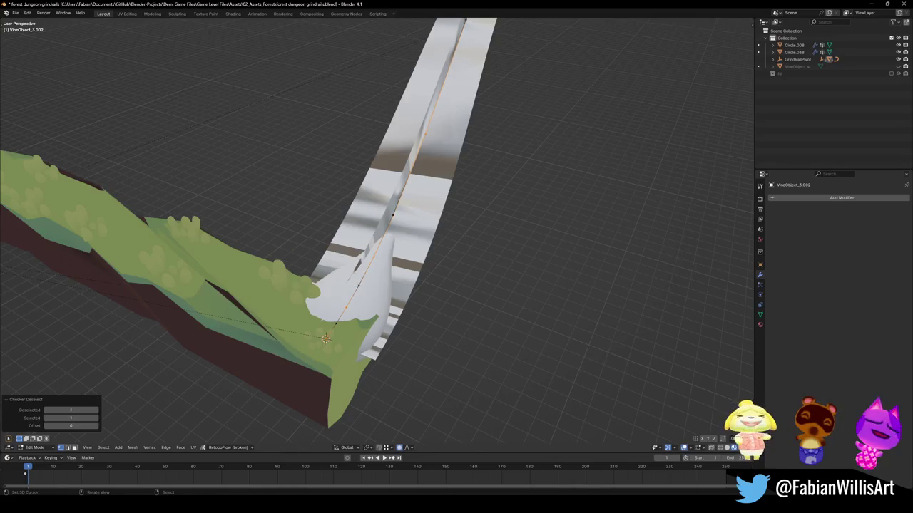
scroll(423, 237, down, 5)
mouse_move(422, 238)
middle_down()
mouse_move(483, 252)
mouse_move(467, 280)
middle_up()
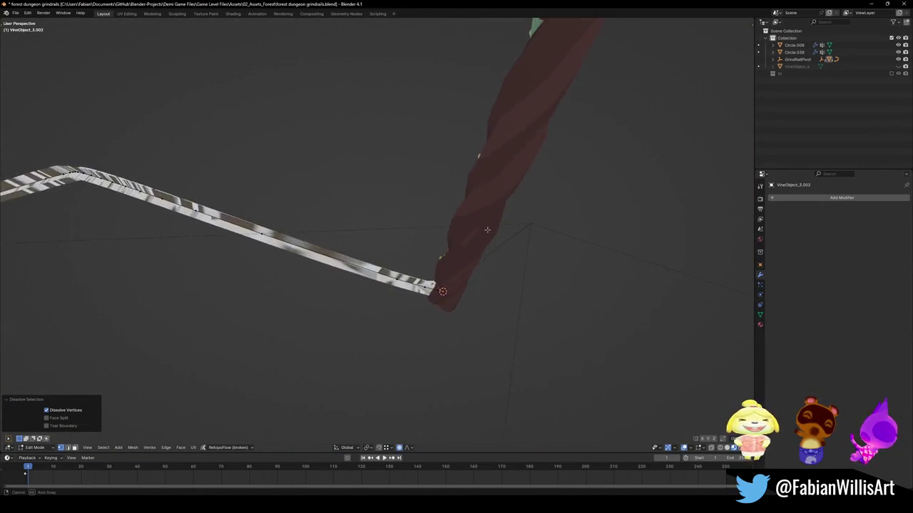
key(Tab)
click(344, 335)
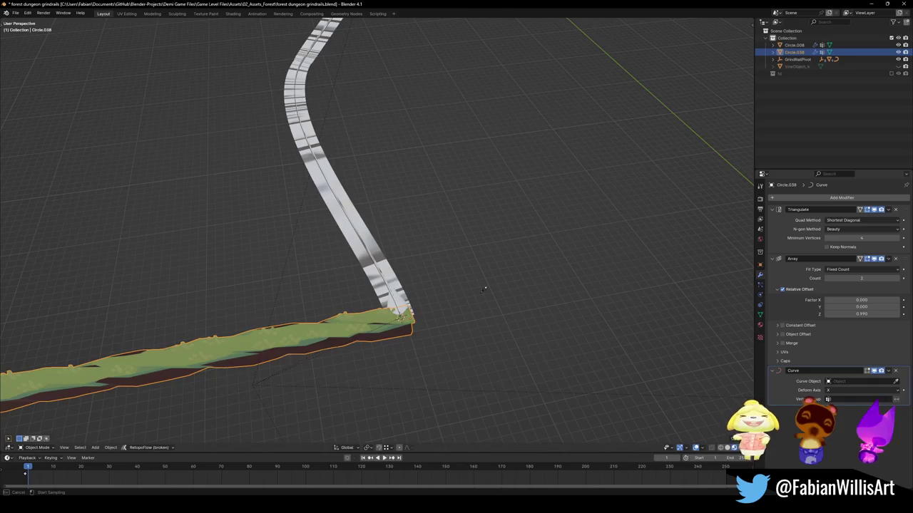
Convert VineObject_3.002 from a mesh to a curve via Quick Favorites
click(386, 285)
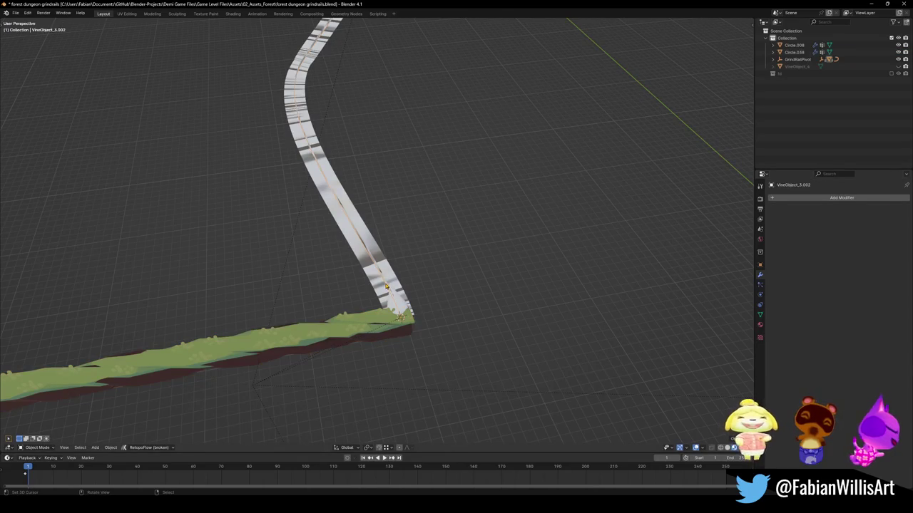
key(q)
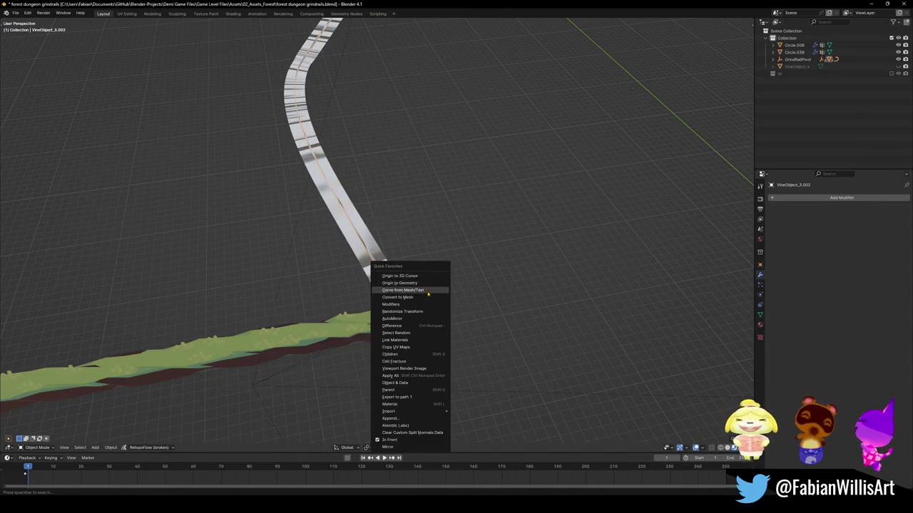
click(429, 291)
Eyedrop the rail into Circle.038's Curve modifier Curve Object field
click(397, 323)
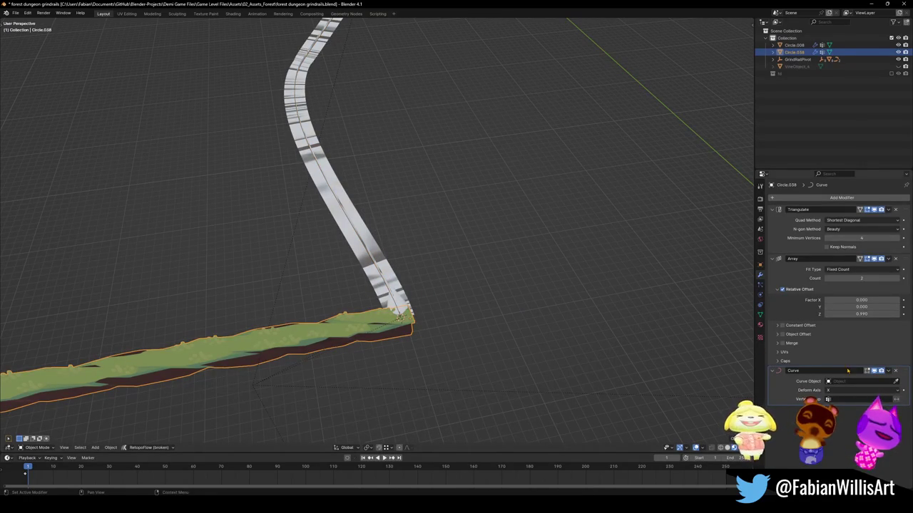
click(364, 233)
middle_drag(364, 234, 374, 269)
click(375, 269)
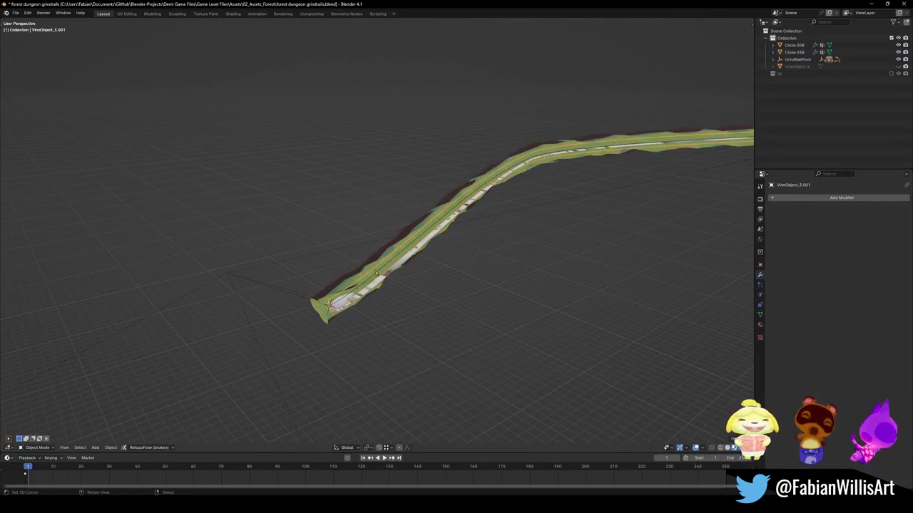
Tilt the rail curve's points twice to twist the vine, then return to Object Mode
key(Tab)
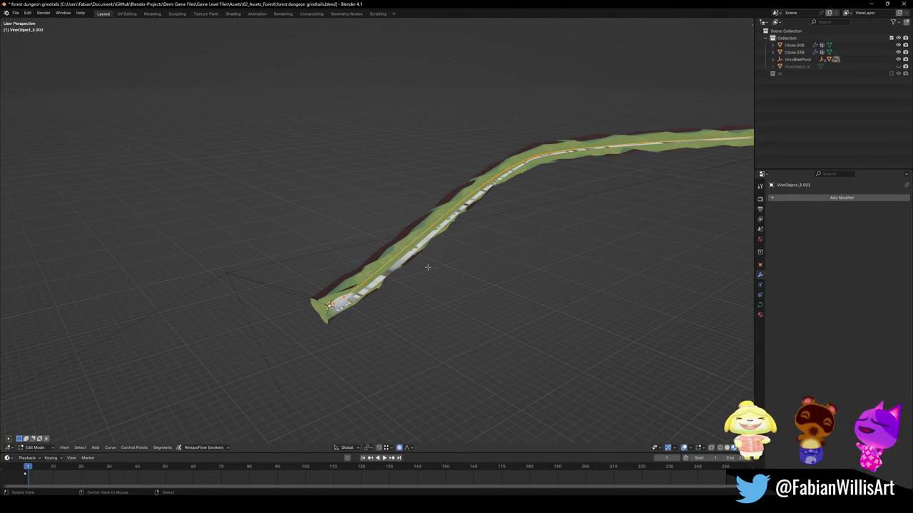
key(ctrl+t)
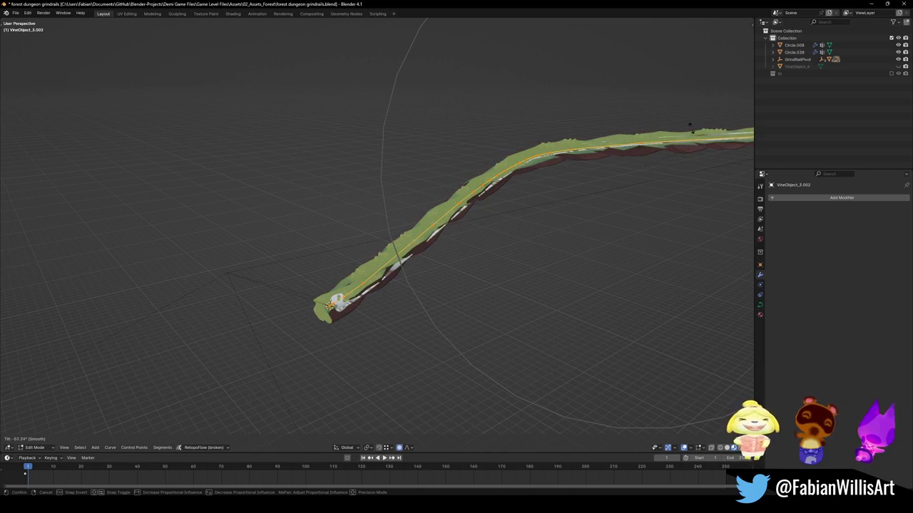
click(642, 107)
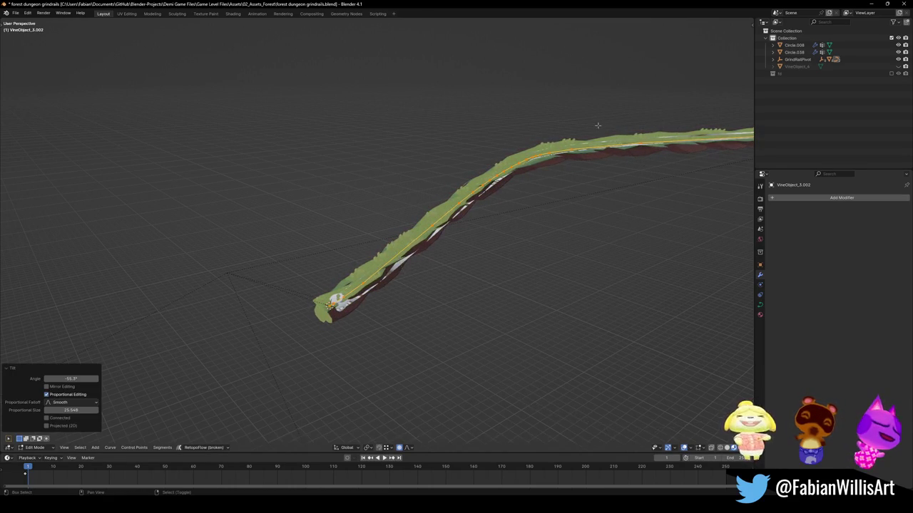
mouse_move(432, 156)
middle_down()
mouse_move(443, 253)
mouse_move(453, 271)
middle_up()
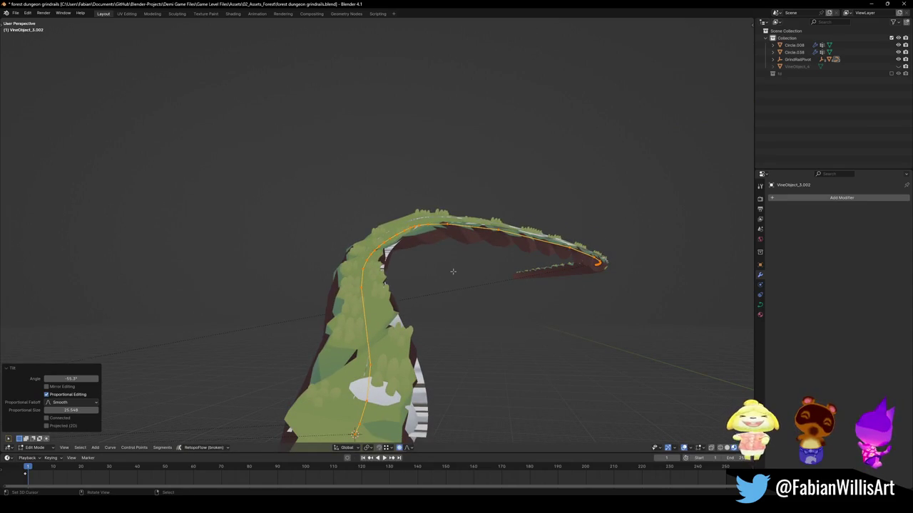
key(ctrl+t)
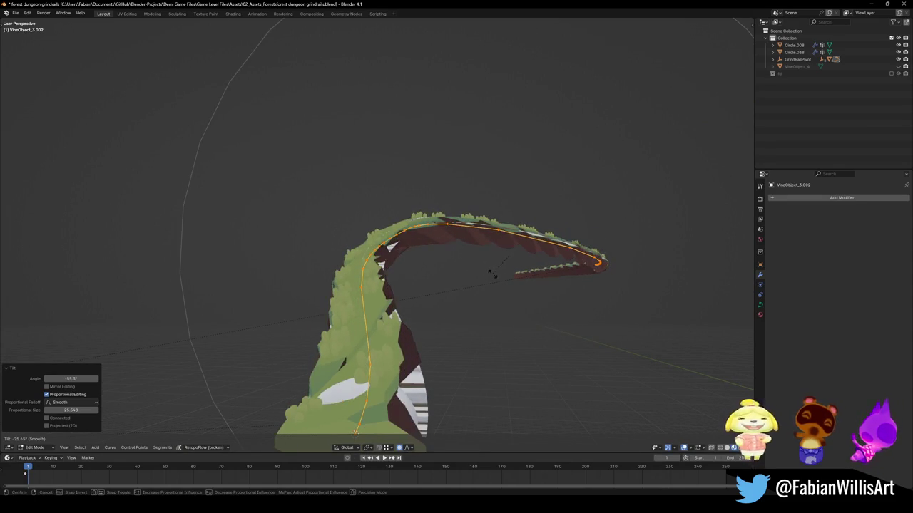
click(533, 277)
key(Tab)
Lower the green dirt strip Circle.038 about half a metre along Z
middle_drag(533, 278, 380, 331)
click(394, 330)
key(g)
key(z)
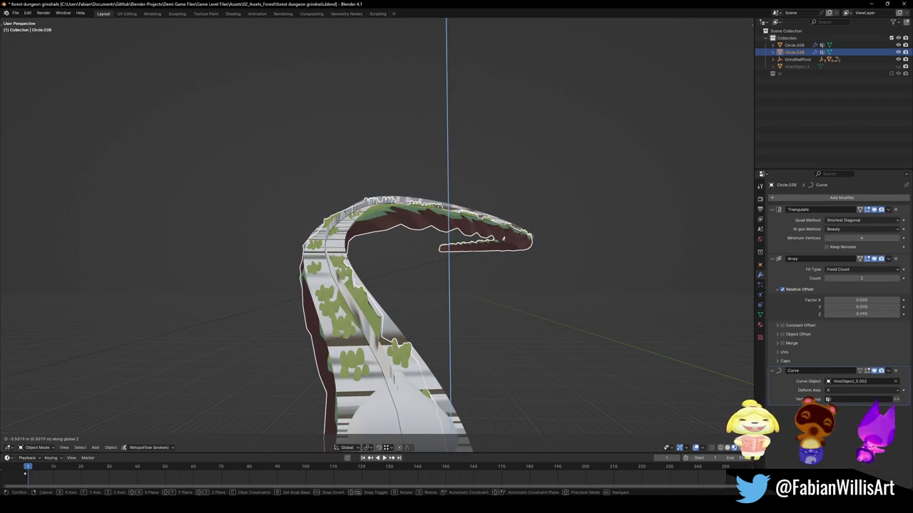
click(409, 340)
Edit the VineObject_3.002 curve and give its control points a small tilt
click(376, 356)
key(Tab)
key(alt+a)
key(ctrl+t)
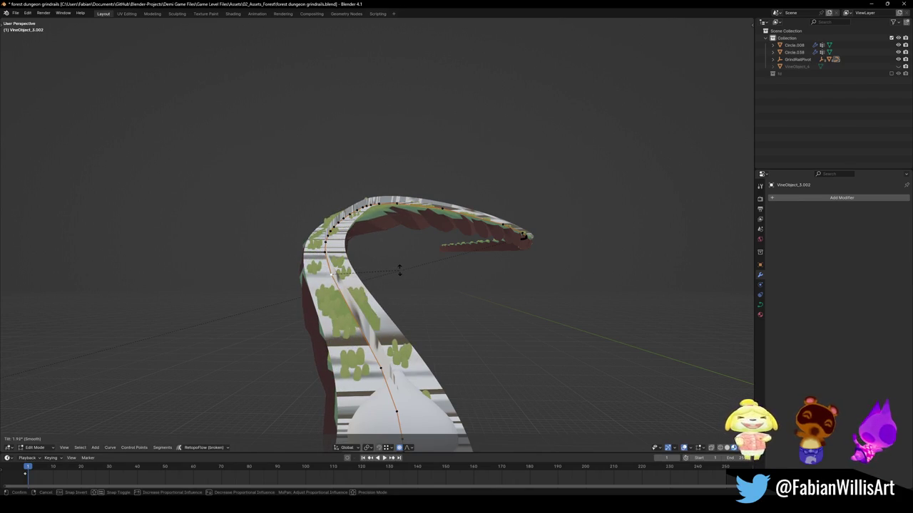
click(403, 246)
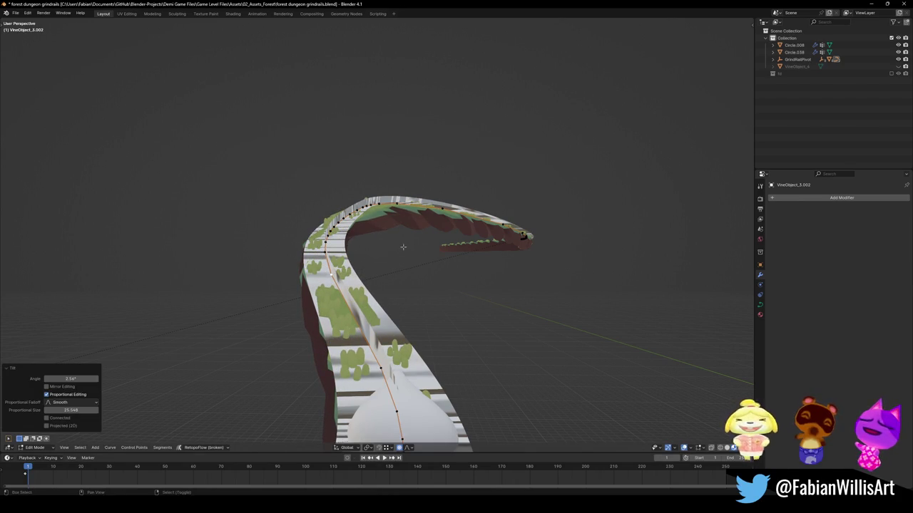
Tilt the selected curve points with proportional editing, undoing a stray move
middle_drag(523, 235, 523, 321)
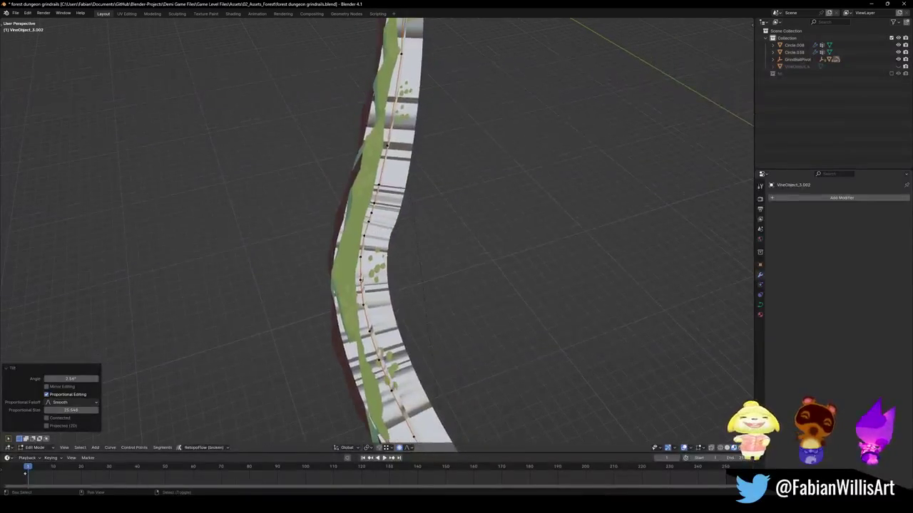
key(ctrl+t)
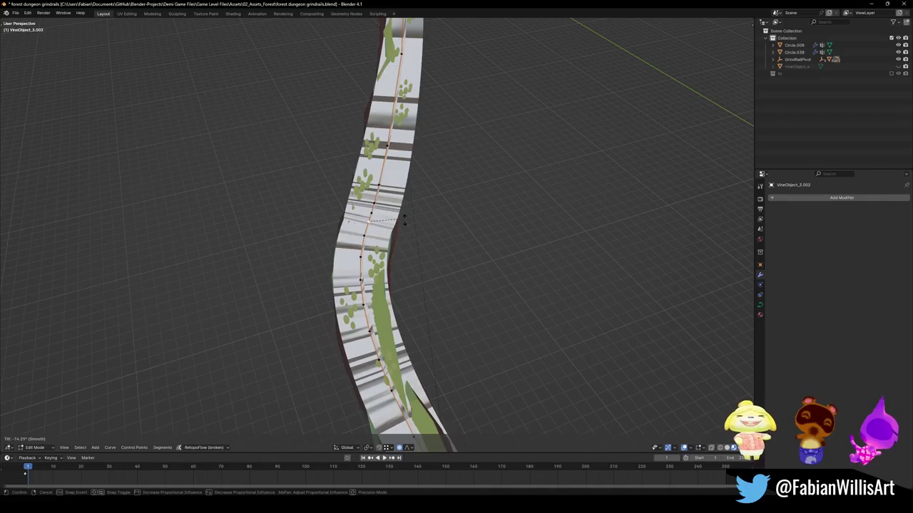
key(o)
scroll(403, 222, up, 6)
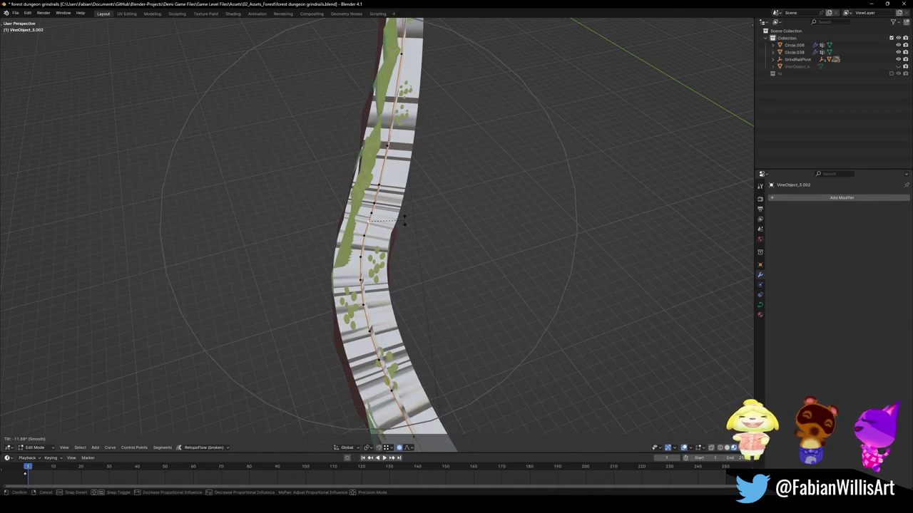
click(404, 222)
key(g)
click(444, 236)
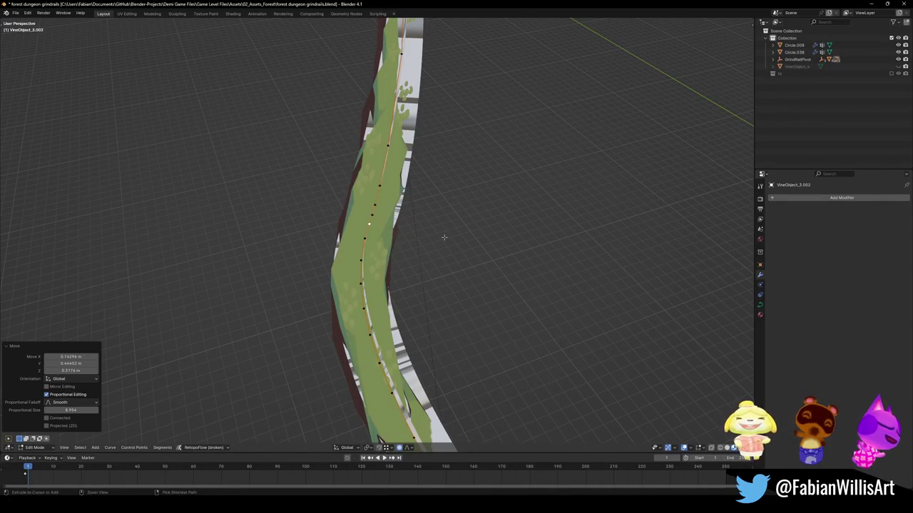
key(ctrl+z)
Tilt the vine curve's points further in two more passes
key(ctrl+t)
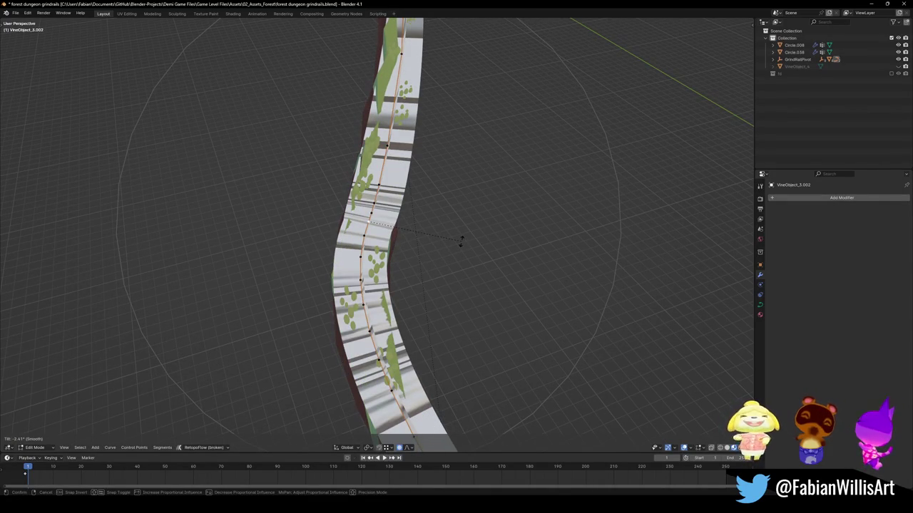
scroll(460, 253, up, 6)
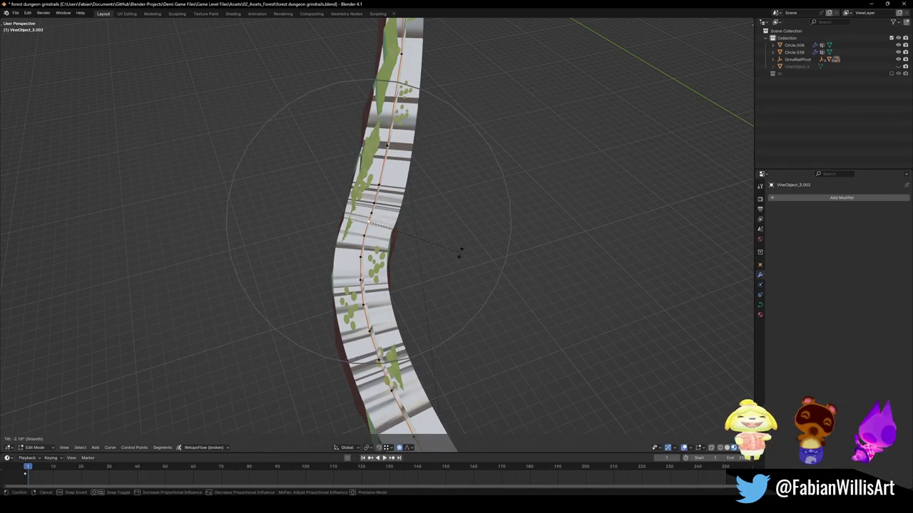
click(460, 253)
middle_drag(459, 255, 378, 286)
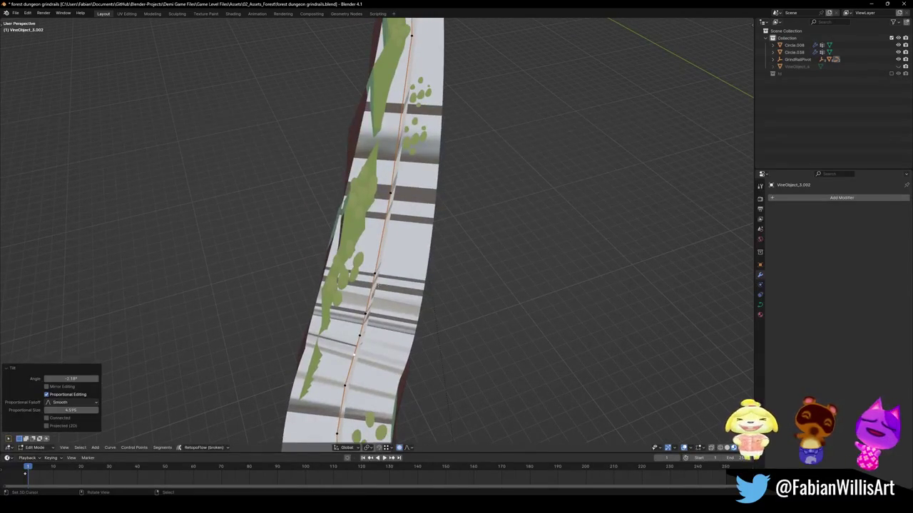
key(ctrl+t)
click(378, 286)
Tilt a single control point on the vine curve by about -22°
mouse_move(378, 285)
middle_down()
mouse_move(373, 305)
mouse_move(403, 146)
middle_up()
click(403, 147)
key(ctrl+t)
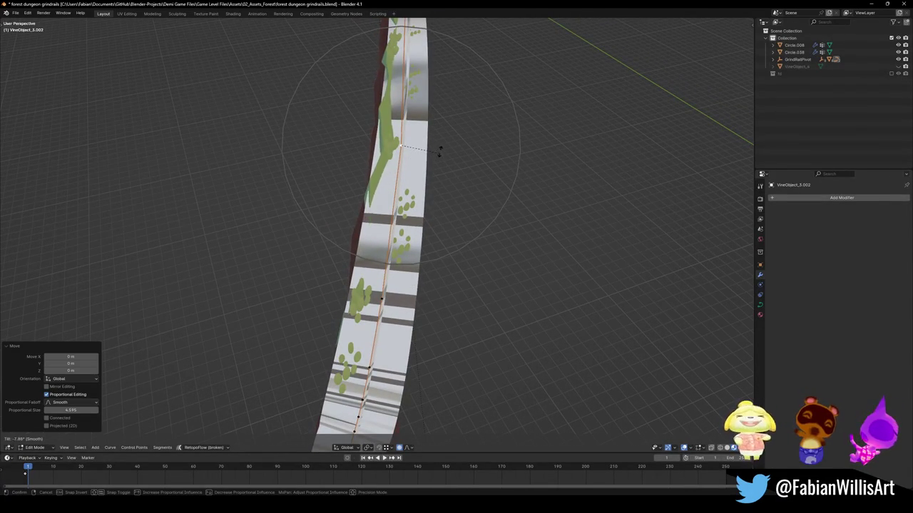
click(443, 145)
middle_drag(442, 146, 430, 242)
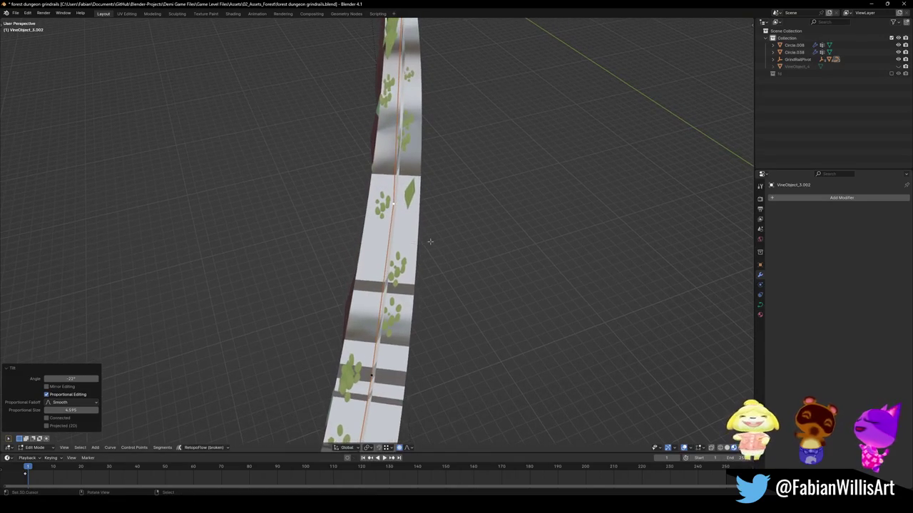
mouse_move(457, 75)
middle_down()
mouse_move(415, 265)
mouse_move(432, 164)
middle_up()
Apply another tilt to the chosen vine curve point
key(ctrl+t)
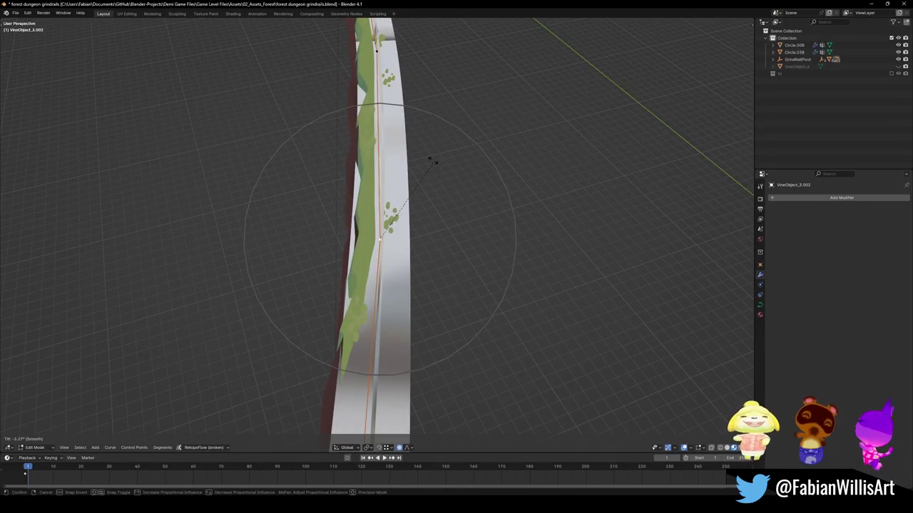
scroll(433, 116, down, 4)
scroll(432, 116, down, 3)
scroll(433, 116, down, 5)
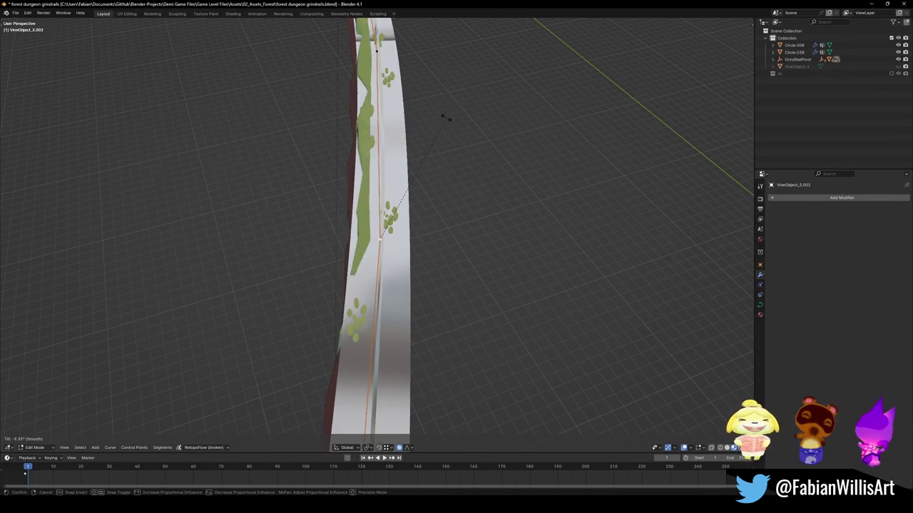
click(450, 147)
scroll(407, 203, down, 4)
scroll(407, 203, up, 3)
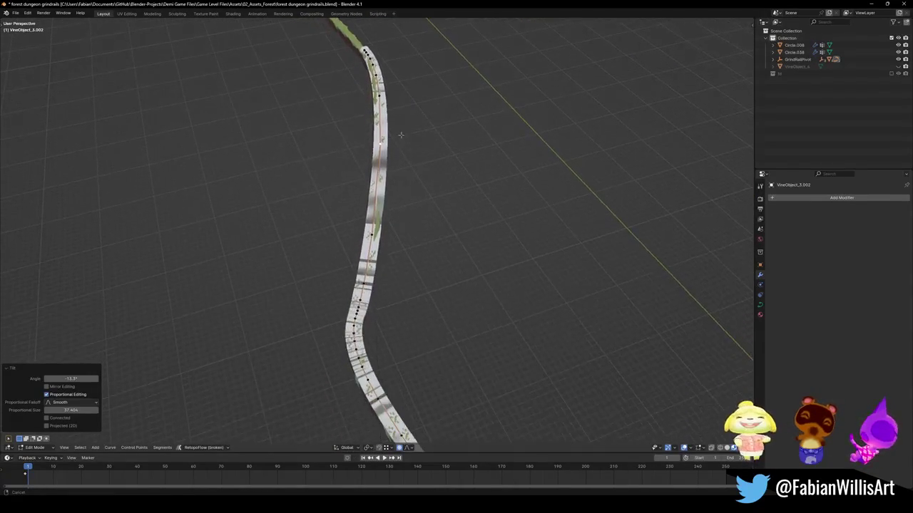
scroll(403, 143, up, 4)
Tilt neighbouring points with proportional editing, leave Edit Mode and save the grindrails file
key(ctrl+t)
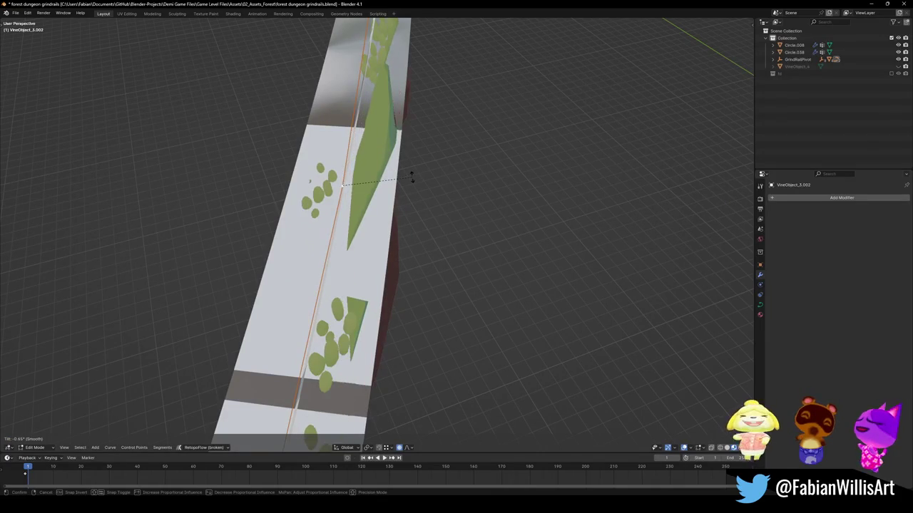
key(o)
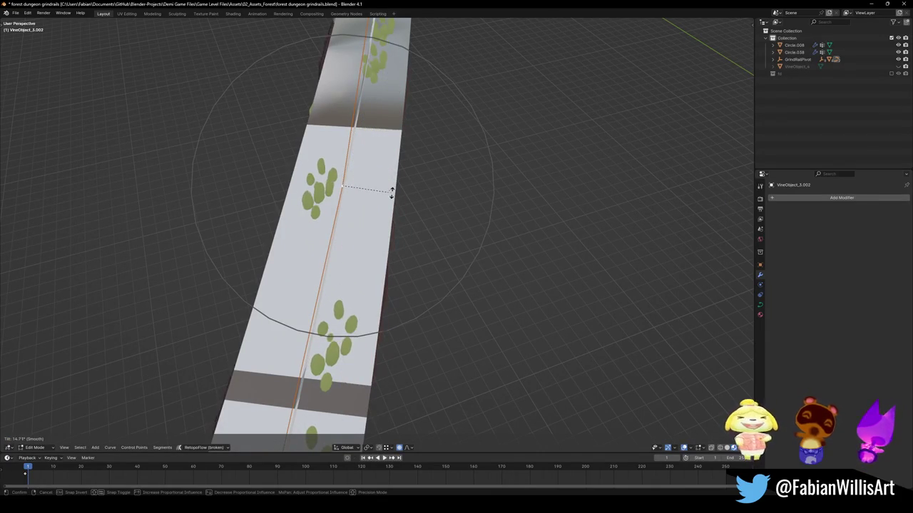
click(391, 190)
scroll(371, 305, down, 4)
scroll(371, 305, down, 2)
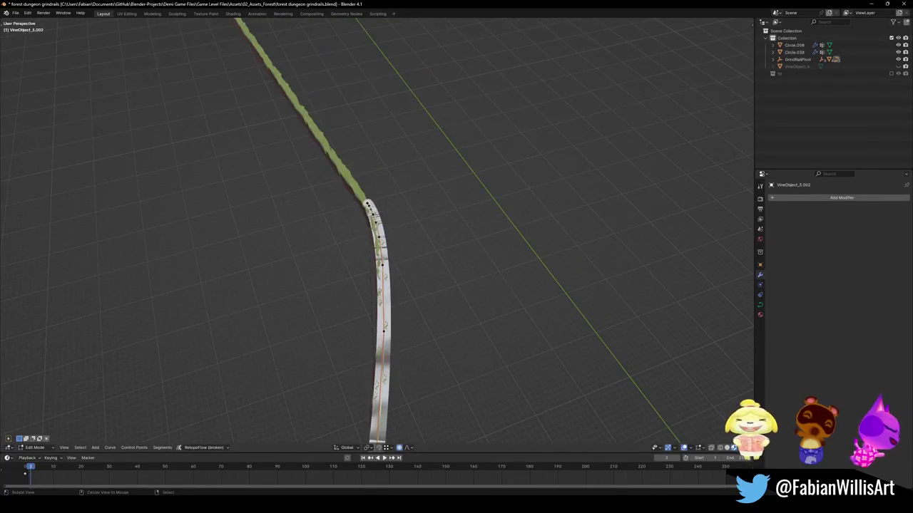
scroll(397, 219, up, 4)
middle_drag(397, 218, 380, 243)
key(Tab)
key(ctrl+s)
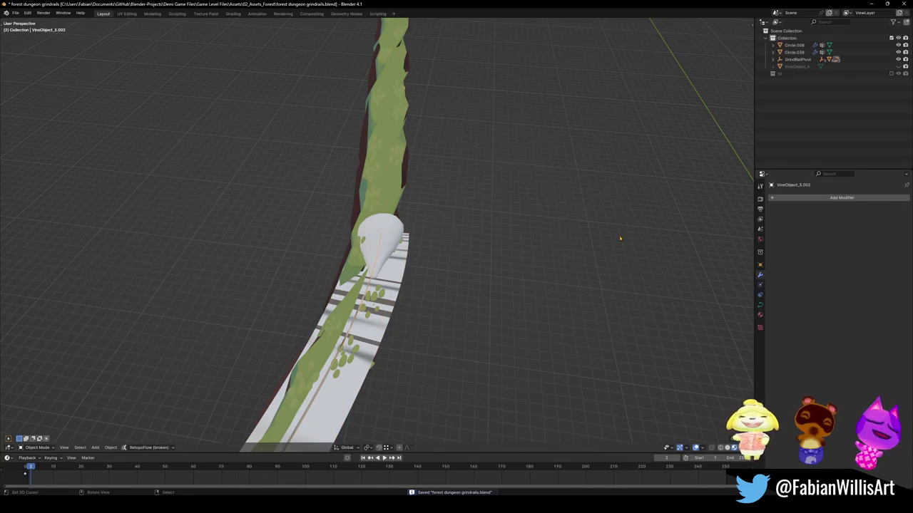
Enable Curve Deform Stretch so the vine spans the whole rail curve
click(760, 305)
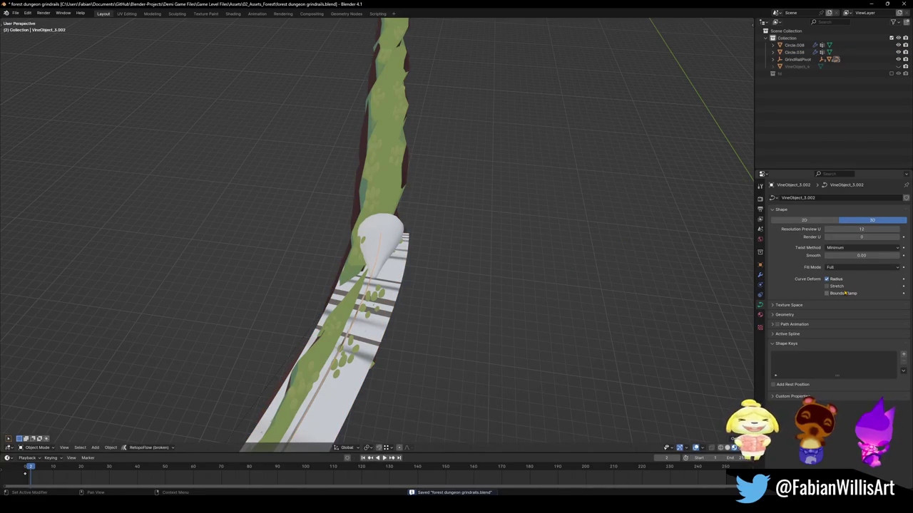
drag(845, 293, 841, 287)
shift+middle_drag(383, 273, 536, 122)
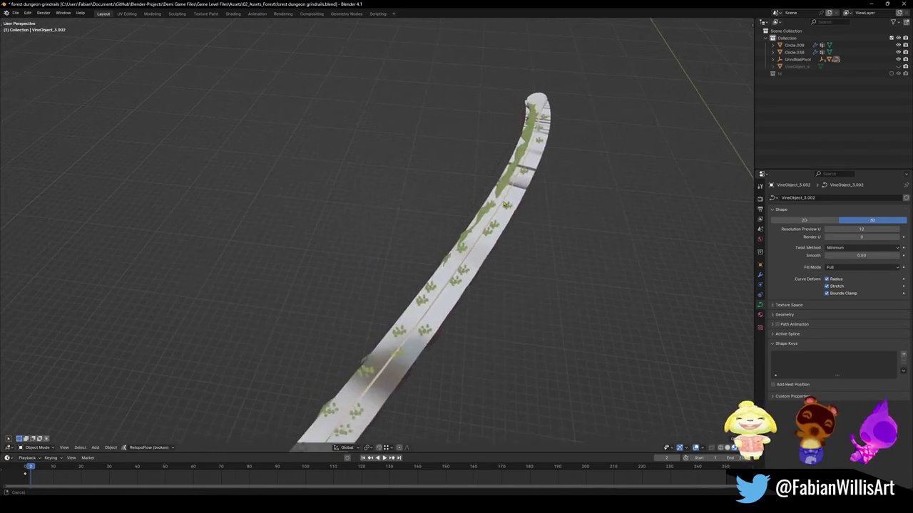
scroll(527, 122, up, 3)
scroll(383, 236, down, 2)
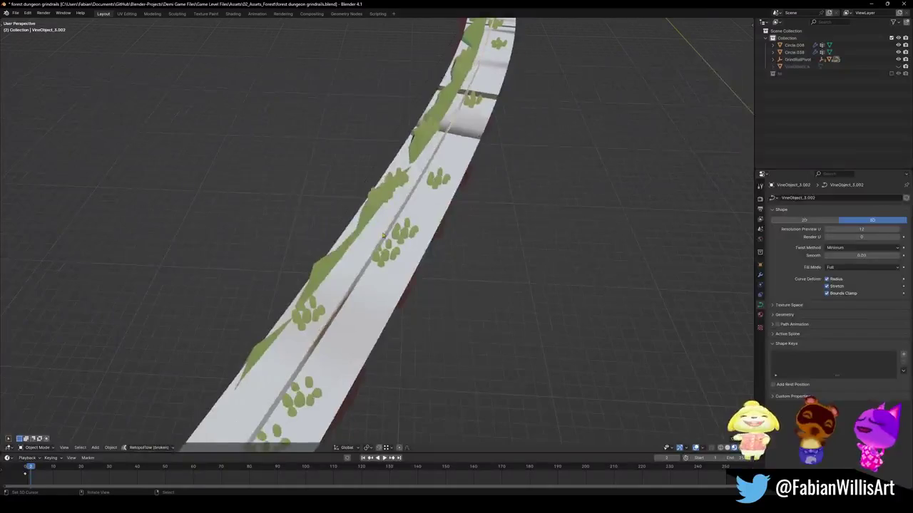
click(391, 229)
click(397, 223)
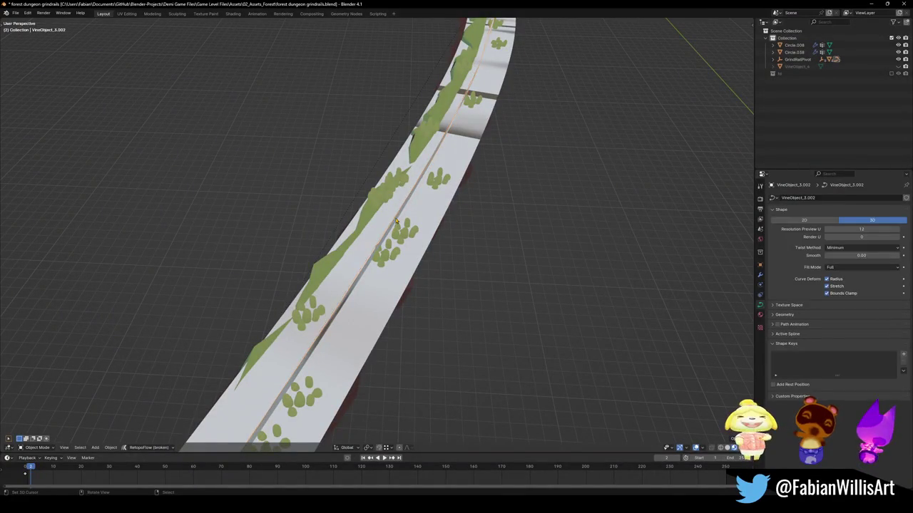
Tilt the vine curve's end points, including a -7.63° twist
key(Tab)
key(ctrl+t)
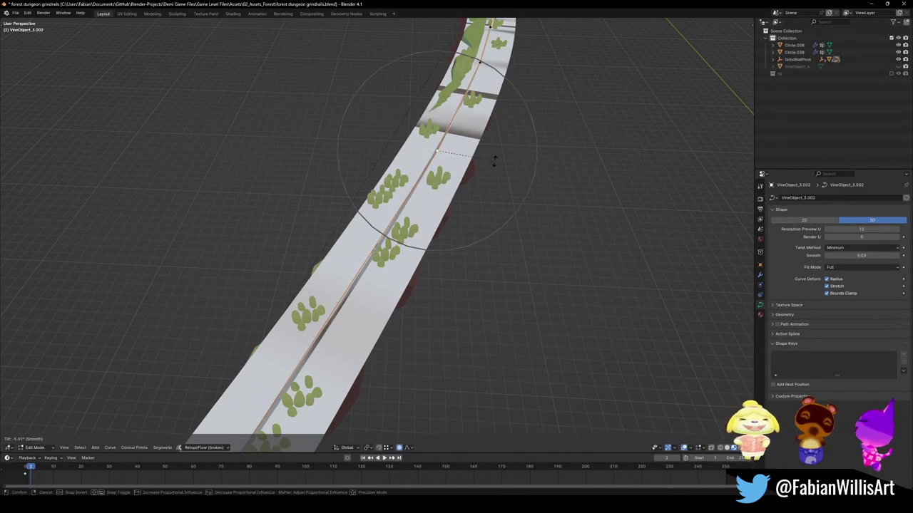
click(494, 159)
middle_drag(493, 159, 514, 184)
key(ctrl+t)
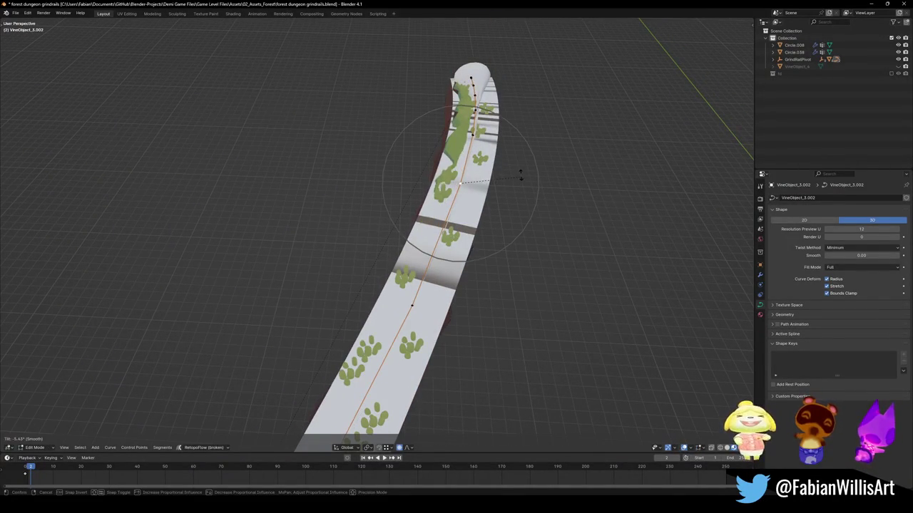
click(516, 177)
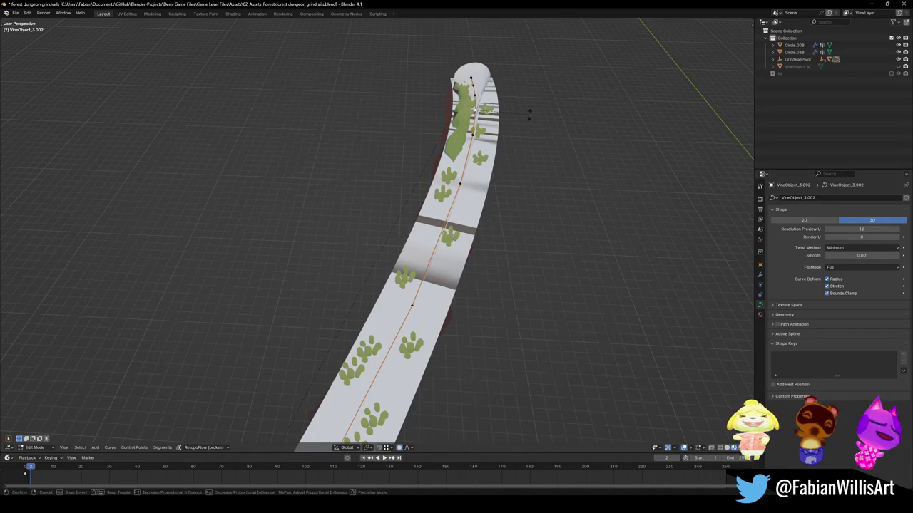
key(ctrl+t)
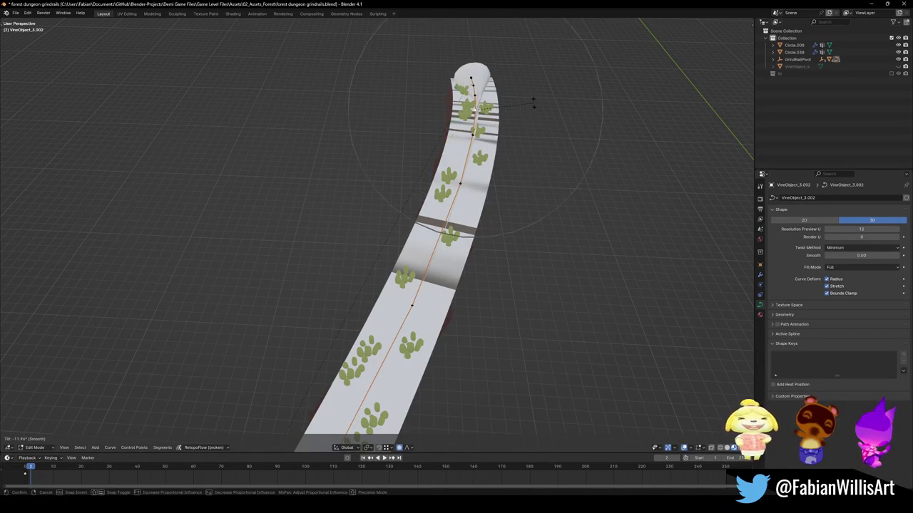
click(534, 105)
Apply a final twist around the selected curve point and return to Object Mode
middle_drag(533, 104, 454, 169)
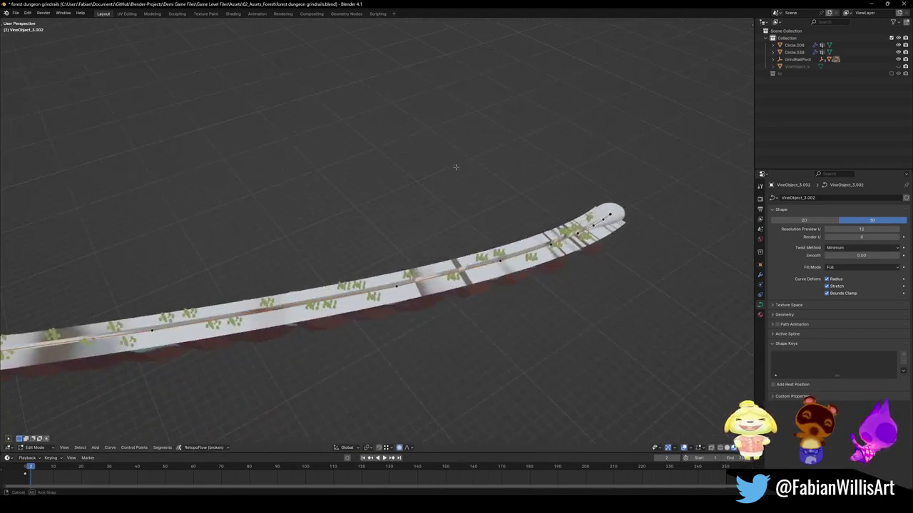
scroll(331, 255, down, 3)
mouse_move(377, 253)
middle_down()
mouse_move(221, 286)
mouse_move(344, 162)
middle_up()
scroll(286, 228, up, 6)
scroll(427, 109, down, 2)
scroll(336, 360, down, 3)
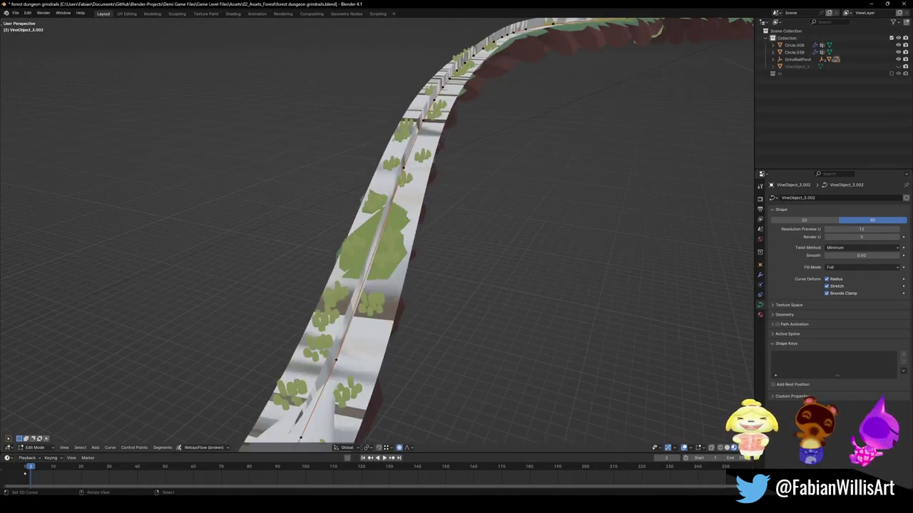
key(ctrl+t)
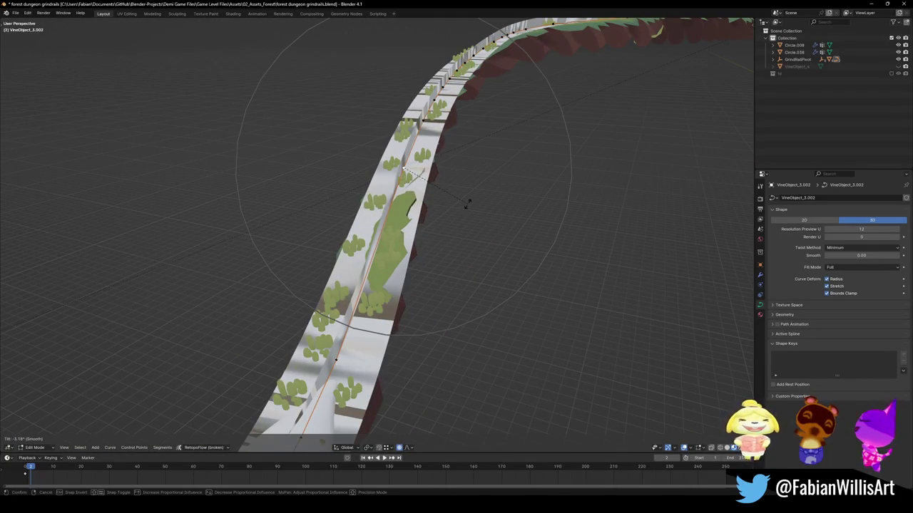
click(440, 239)
key(Tab)
Save the file, then move the Circle.038 rail strip along Z
key(ctrl+s)
click(441, 234)
middle_drag(441, 234, 463, 243)
key(g)
key(z)
click(464, 243)
Save again and give Circle.038 another small vertical nudge
mouse_move(428, 212)
middle_down()
mouse_move(481, 244)
mouse_move(489, 239)
middle_up()
key(ctrl+Tab)
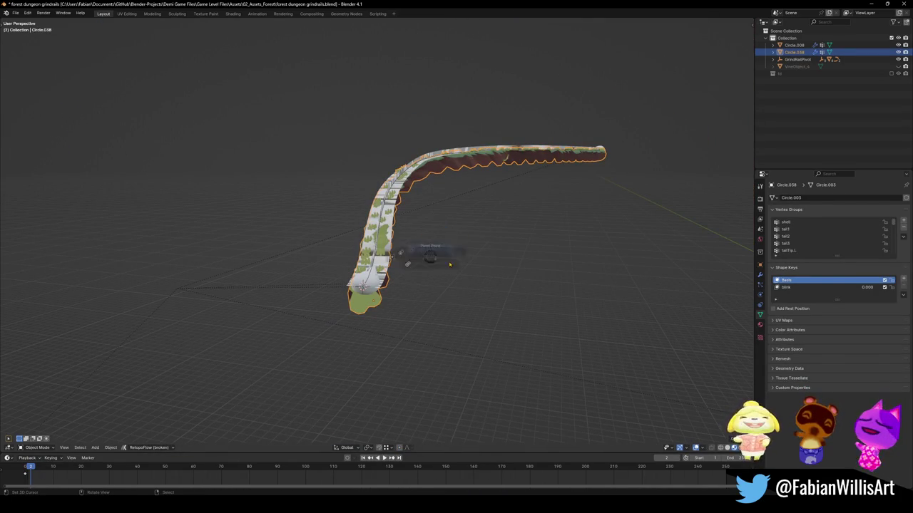
key(ctrl+s)
key(g)
key(z)
click(440, 178)
Select the GridRailVertical_1.001 empty and reveal it in the scene hierarchy
mouse_move(440, 178)
middle_down()
mouse_move(428, 214)
mouse_move(370, 276)
middle_up()
scroll(428, 214, up, 3)
scroll(340, 287, down, 3)
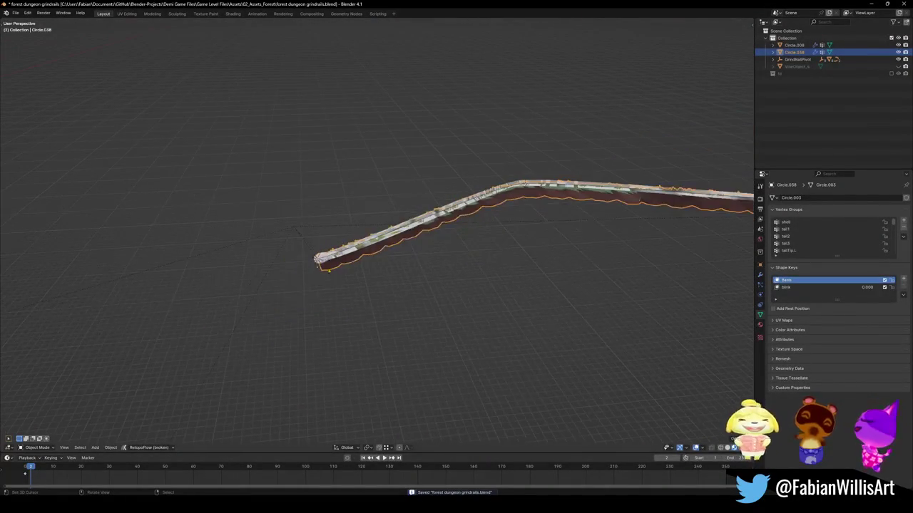
shift+middle_drag(257, 260, 387, 253)
click(412, 220)
scroll(411, 221, down, 5)
mouse_move(412, 220)
middle_down()
mouse_move(373, 248)
mouse_move(448, 261)
mouse_move(491, 253)
middle_up()
scroll(490, 253, up, 3)
mouse_move(398, 271)
middle_down()
mouse_move(452, 267)
mouse_move(452, 281)
mouse_move(471, 271)
middle_up()
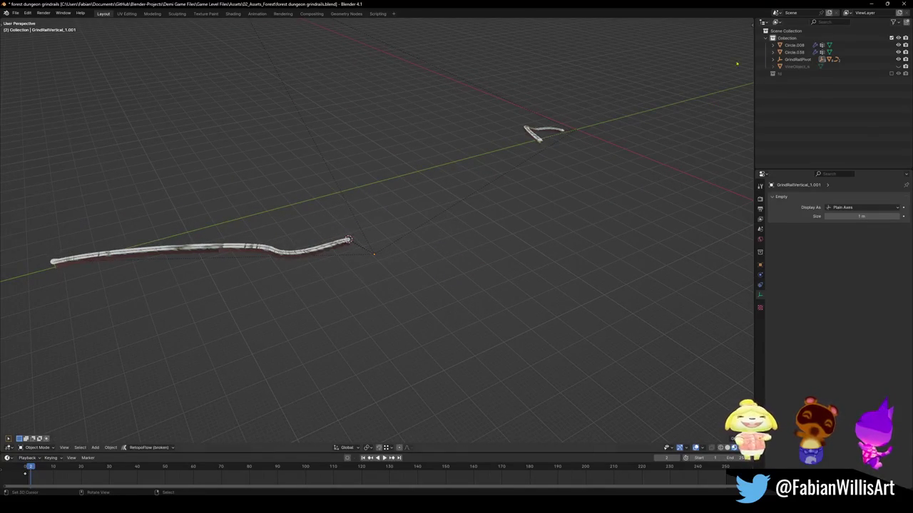
key(KP_Decimal)
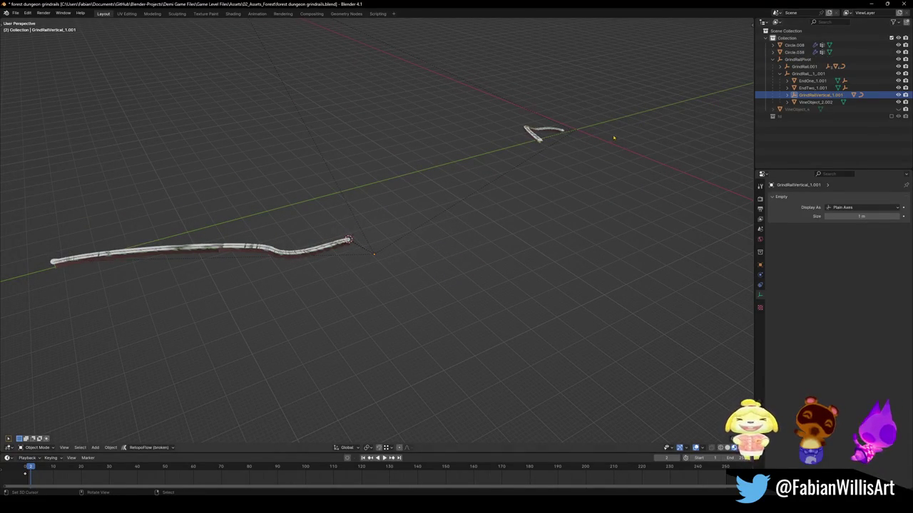
Select the rail's parent object and then the top-level GridRailPivot
scroll(420, 230, up, 3)
middle_drag(420, 231, 368, 277)
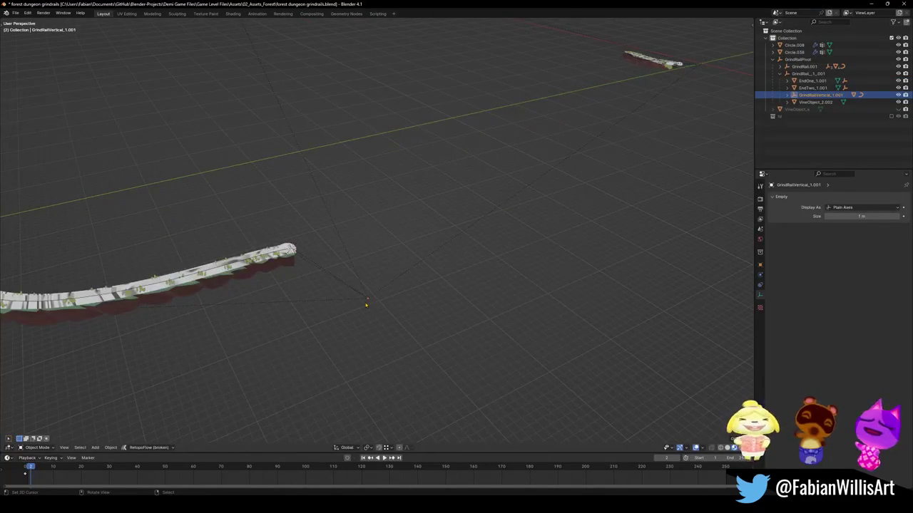
click(369, 301)
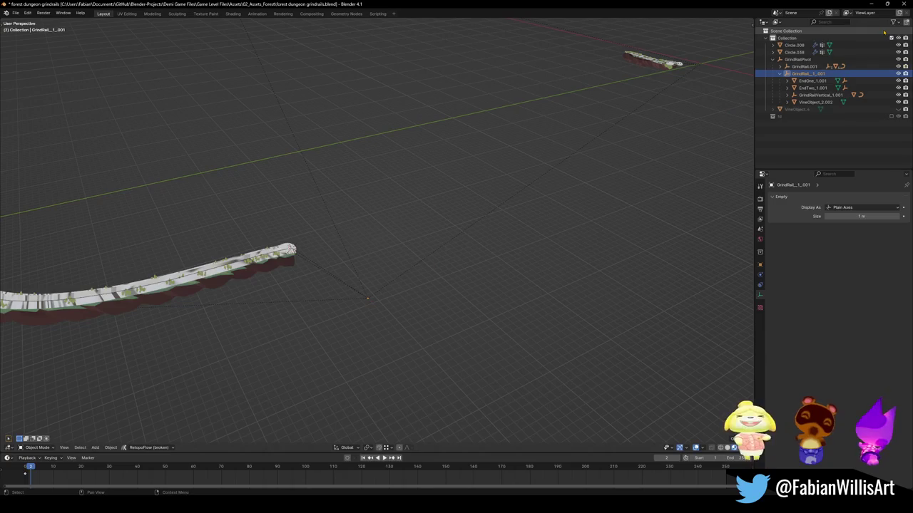
click(498, 206)
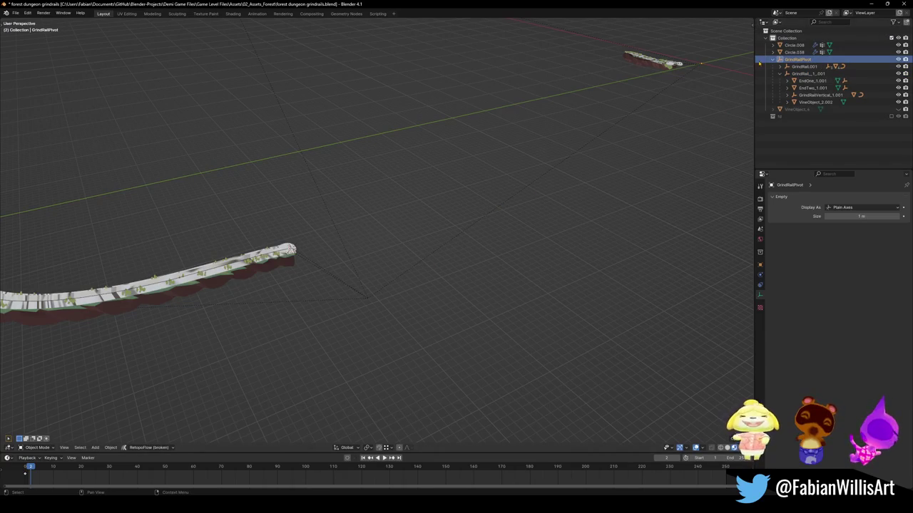
middle_drag(567, 188, 442, 228)
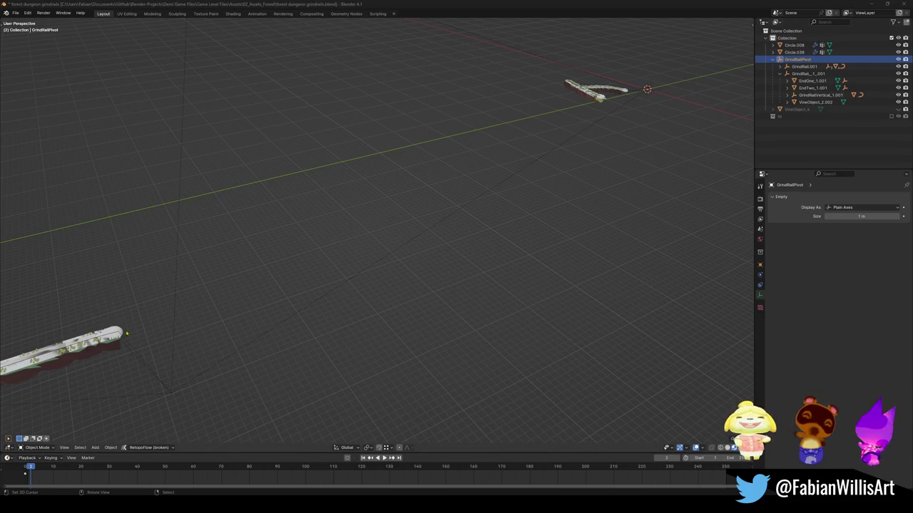
Select the near strip Circle.038 and add a Plain Axes empty
click(95, 357)
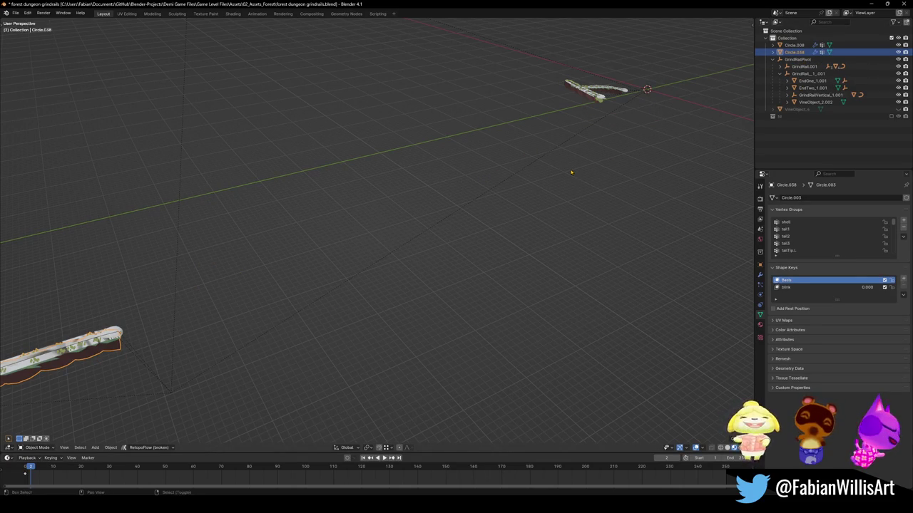
key(shift+a)
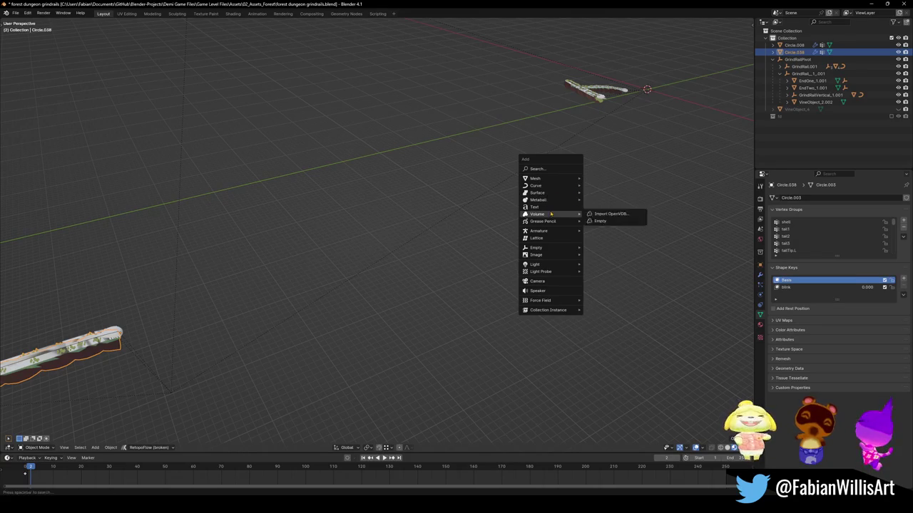
mouse_move(536, 247)
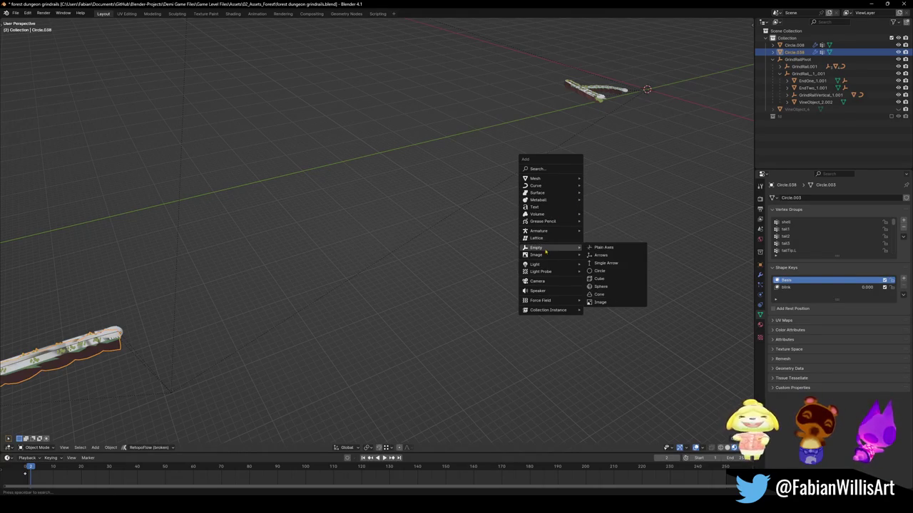
click(613, 248)
Set the new empty's display size to 14 m and rename it Asset_MystwoodGrindrails
key(F9)
key(F2)
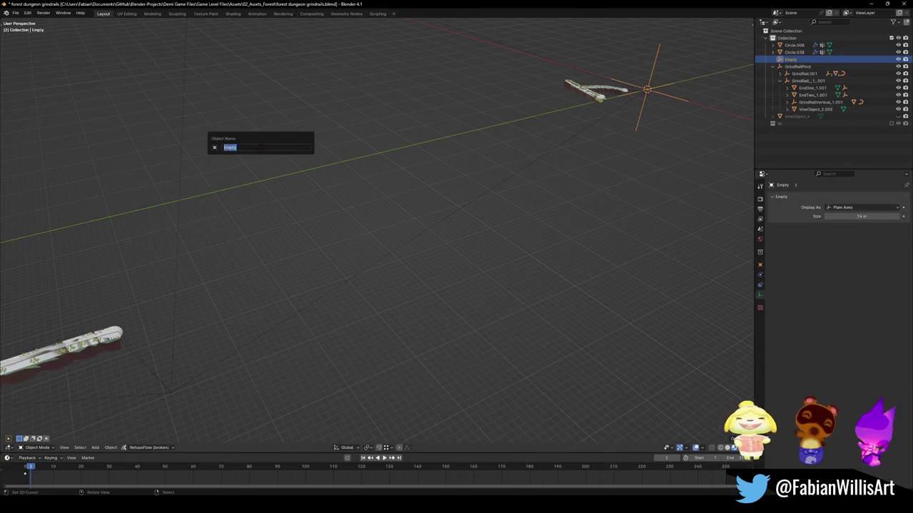
text(Mystwood Grindrail)
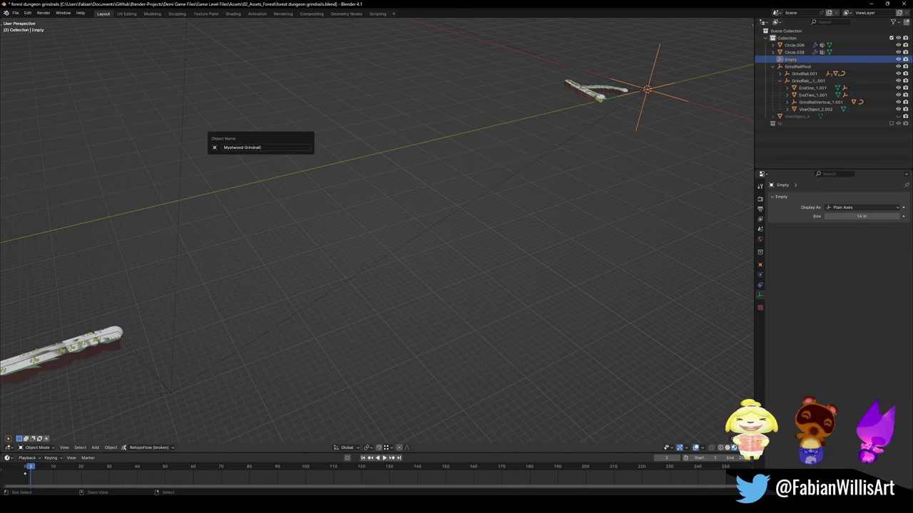
key(ctrl+a)
text(Asset_Mystwood)
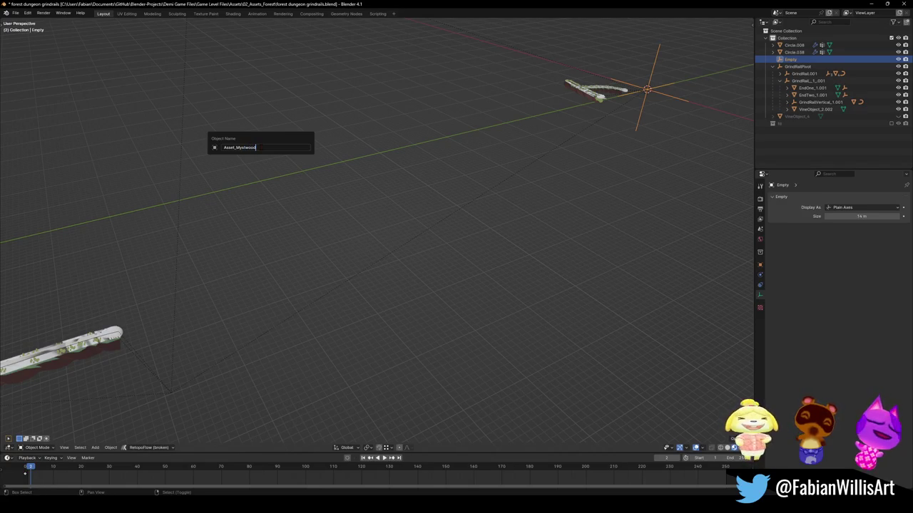
text(G)
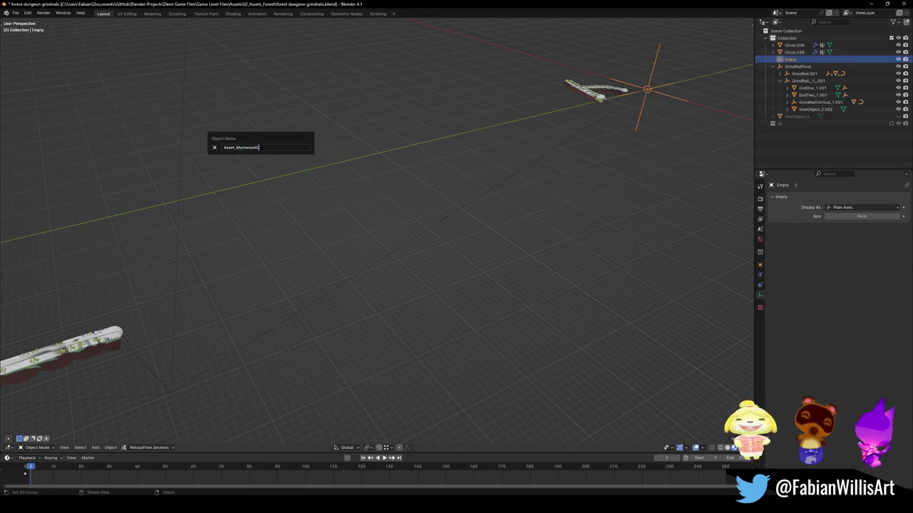
text(rindrails)
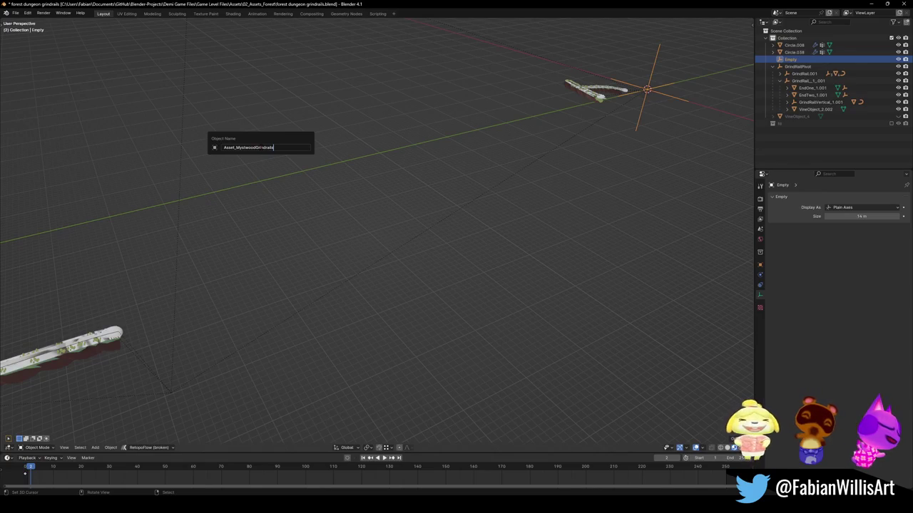
key(Return)
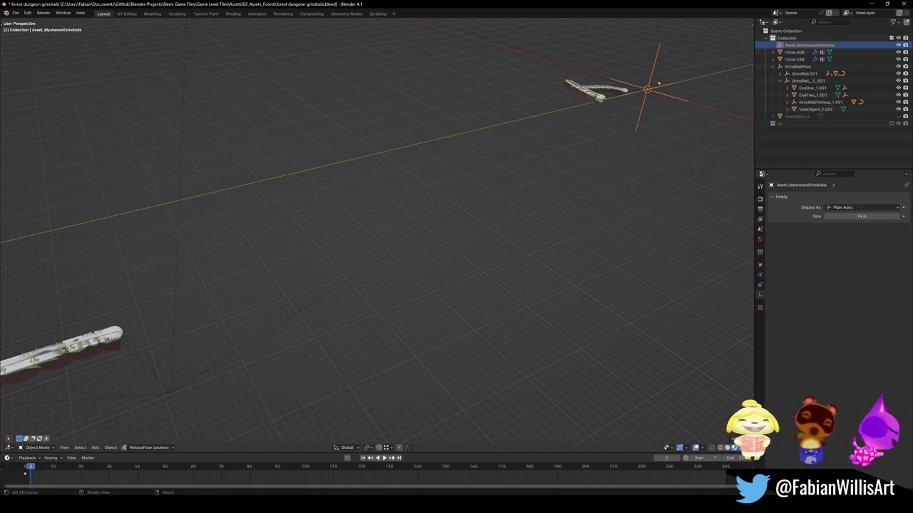
Select both rail strips, undo an accidental duplicate, and save the file
click(596, 101)
shift+click(108, 355)
key(shift+d)
right_click(123, 354)
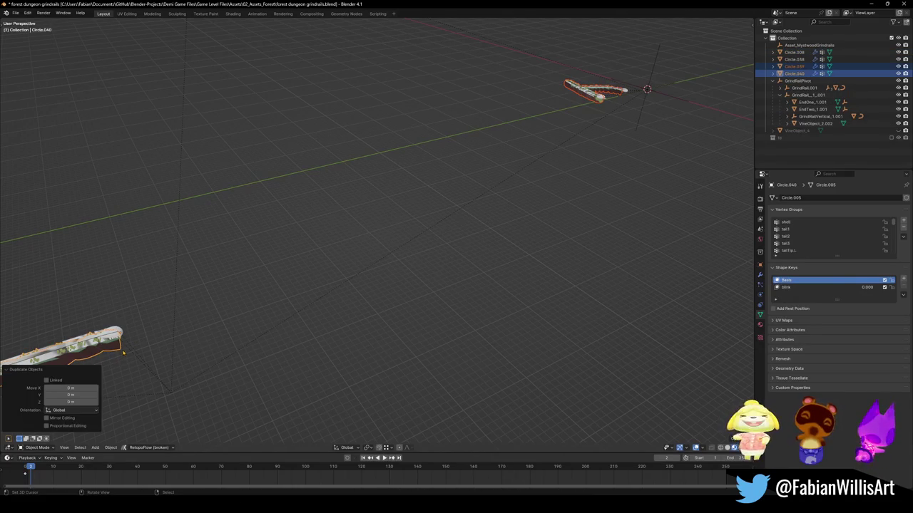
key(ctrl+z)
key(ctrl+s)
Parent the vine strips to the Asset_MystwoodGrindrails empty and save
shift+click(599, 107)
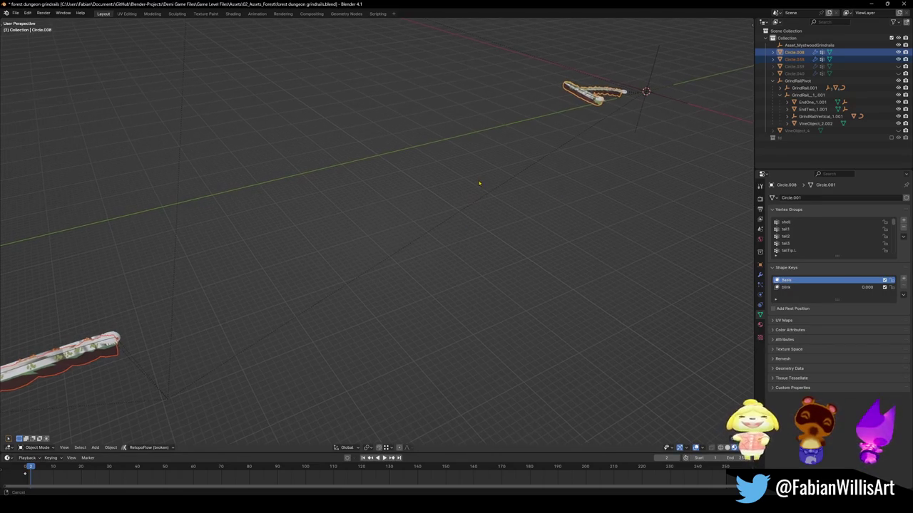
key(shift+d)
key(Escape)
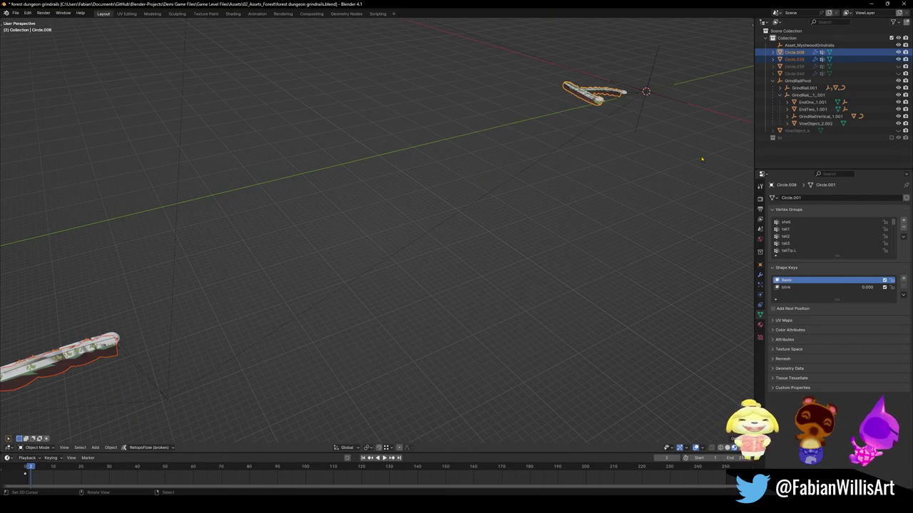
shift+click(654, 87)
key(ctrl+p)
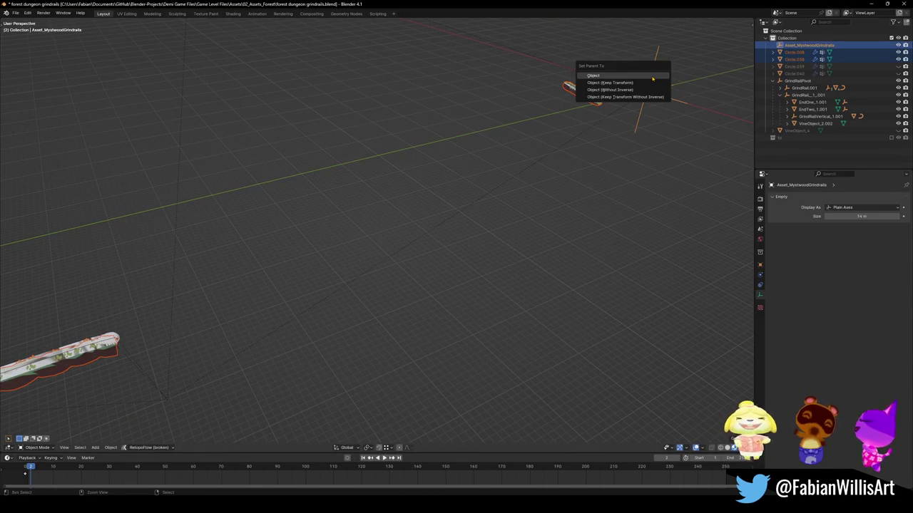
click(642, 82)
key(ctrl+s)
key(g)
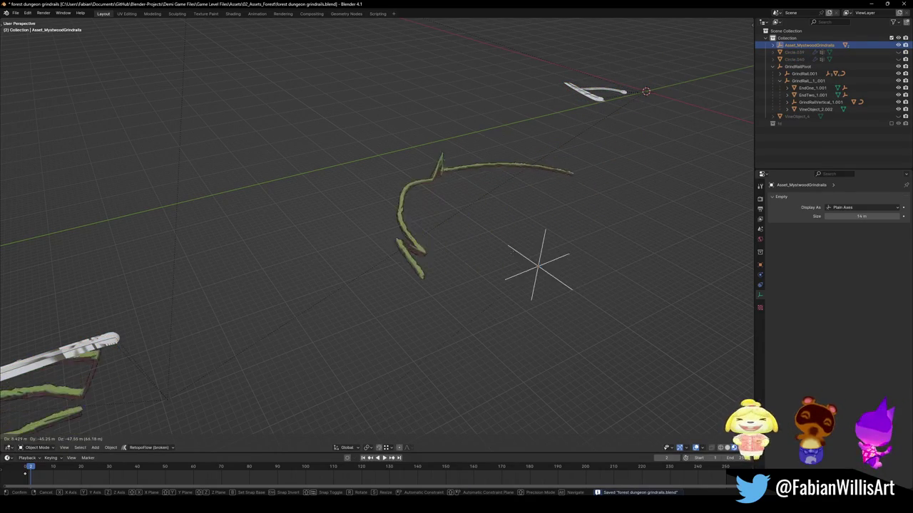
key(Escape)
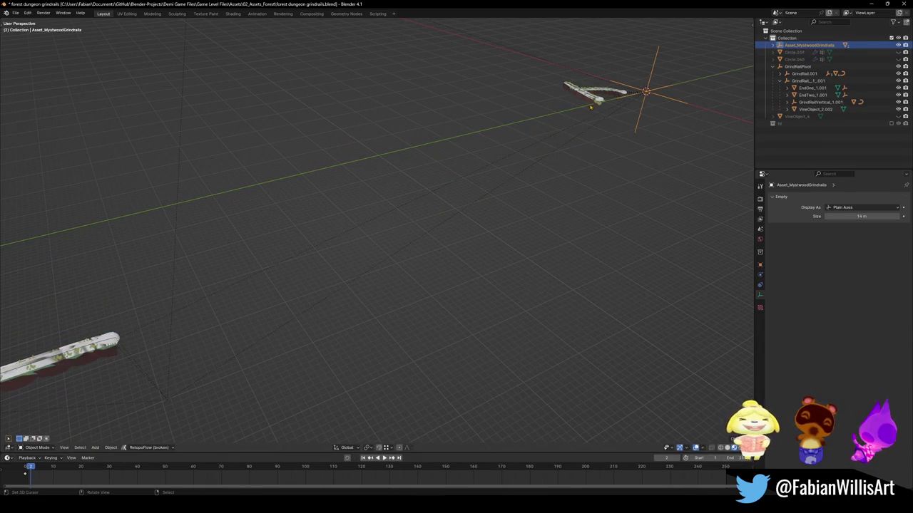
Convert both vine strips to meshes, then view the empty's transform values
click(594, 95)
shift+click(97, 349)
key(q)
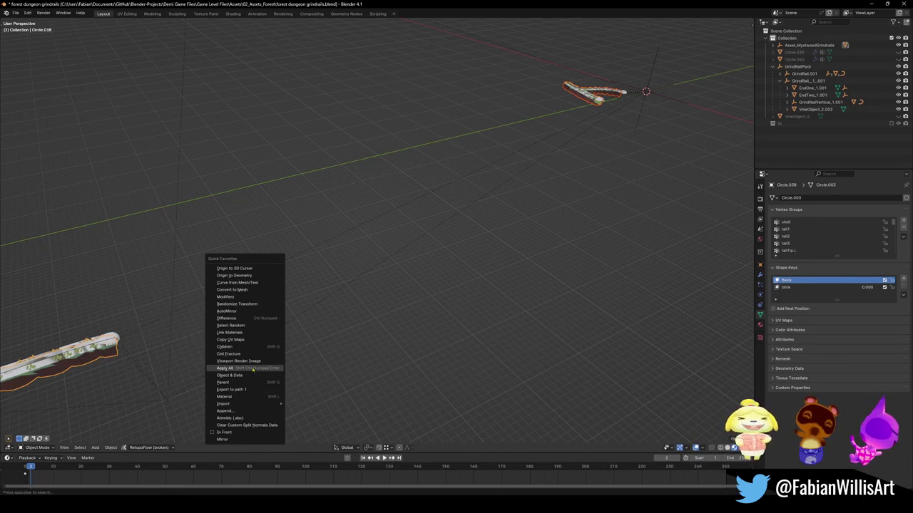
click(258, 290)
click(646, 91)
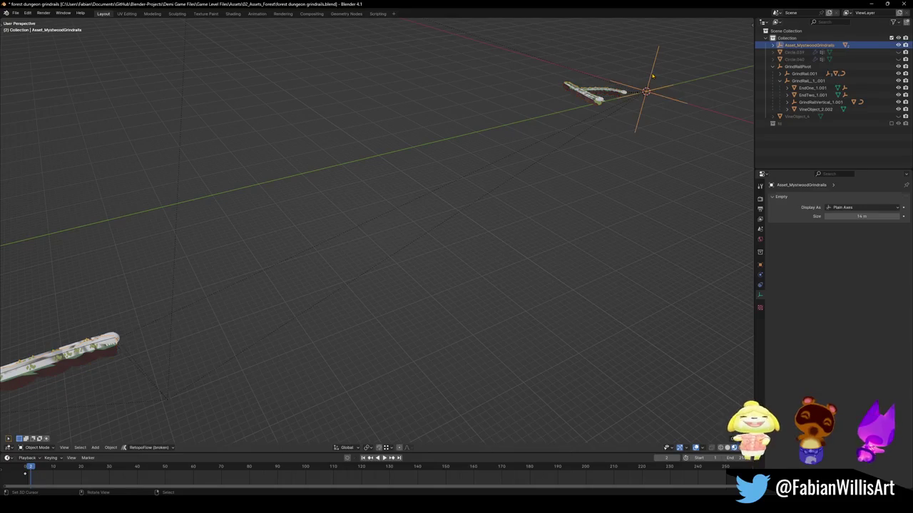
key(n)
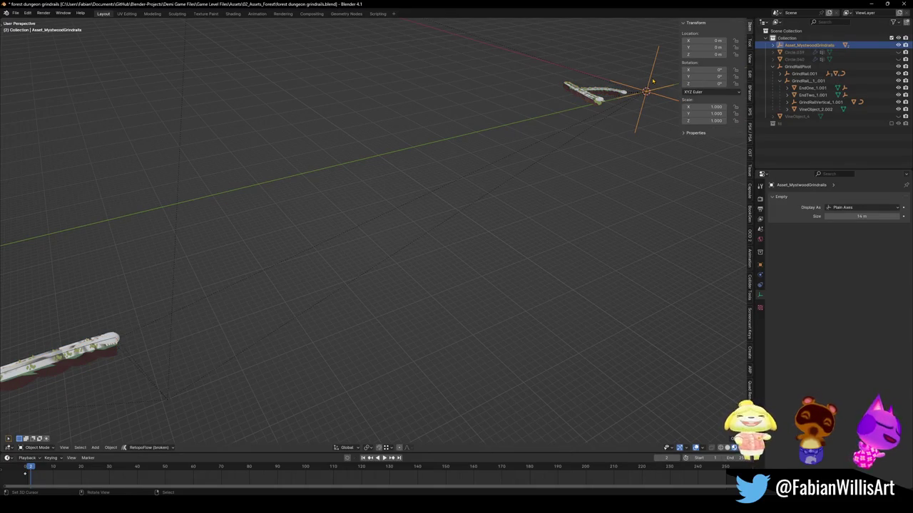
Show the Tool sidebar settings and orbit the view around the vine strips
click(750, 42)
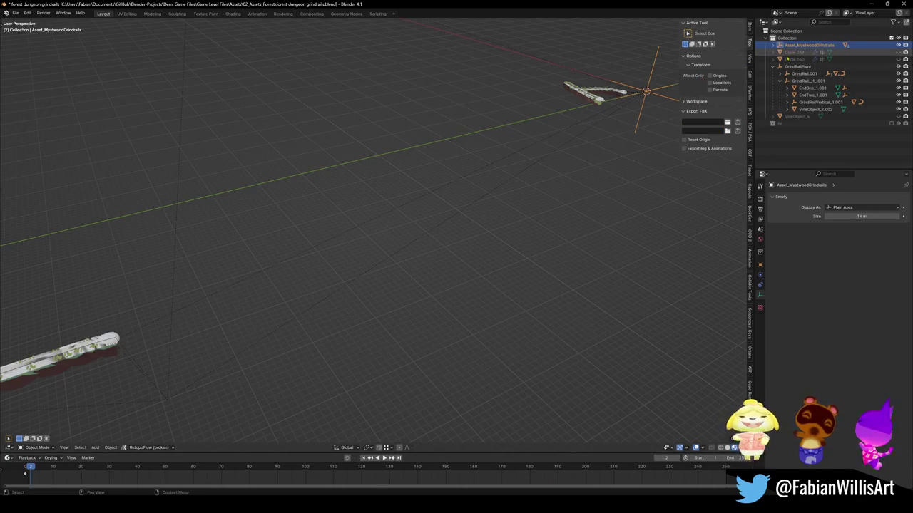
mouse_move(644, 145)
middle_down()
mouse_move(534, 179)
mouse_move(538, 199)
middle_up()
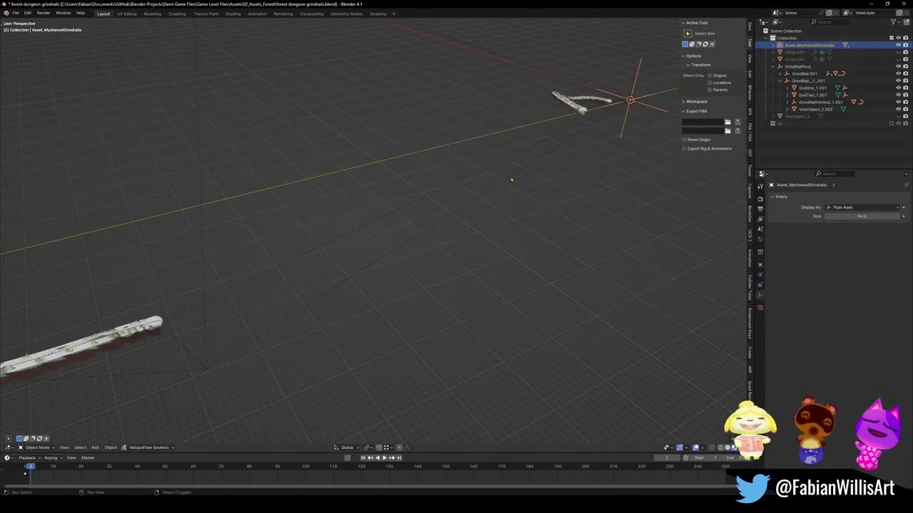
click(579, 112)
click(170, 331)
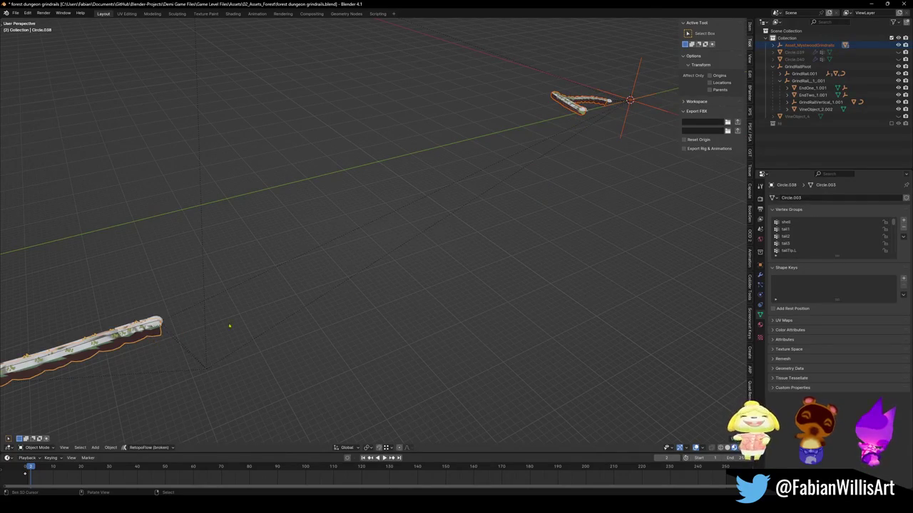
Select the Asset_MystwoodGrindrails empty, starting a rename and a move, then cancel
click(622, 136)
key(F2)
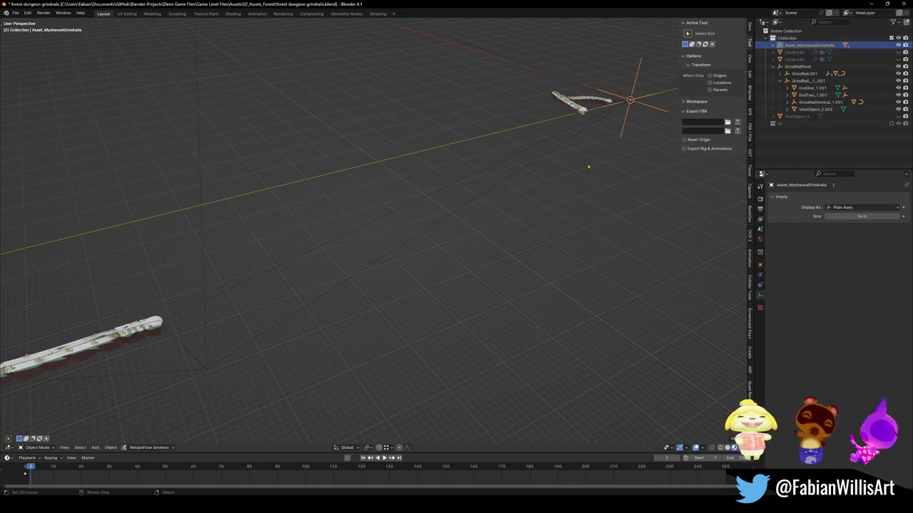
key(g)
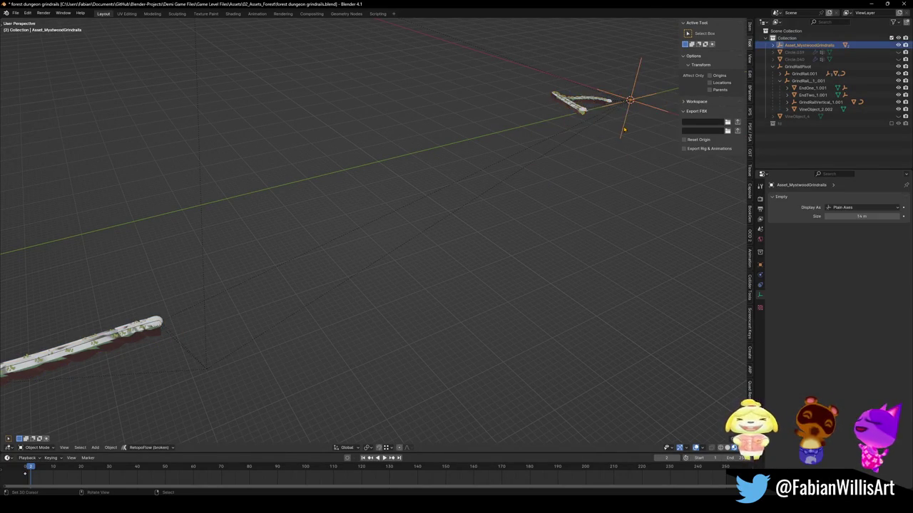
key(Escape)
Select both vine strips and start an FBX export of the selection
click(581, 106)
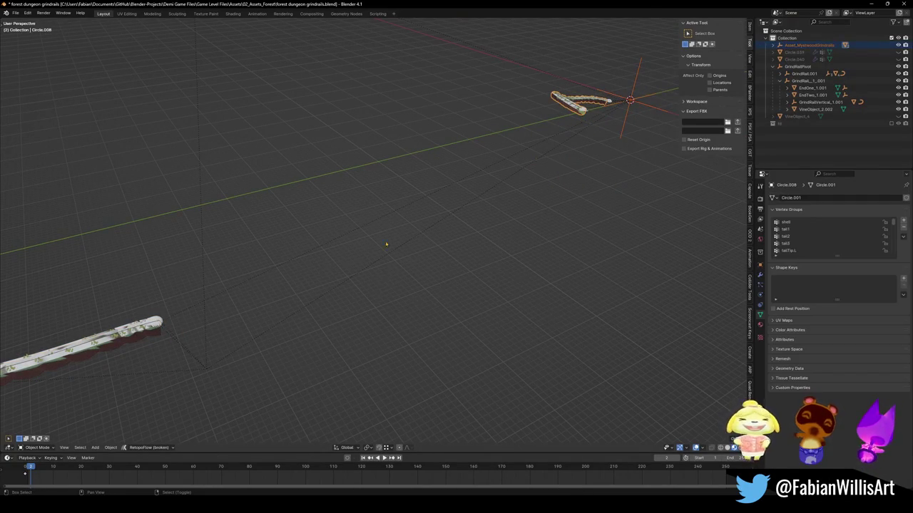
shift+click(153, 341)
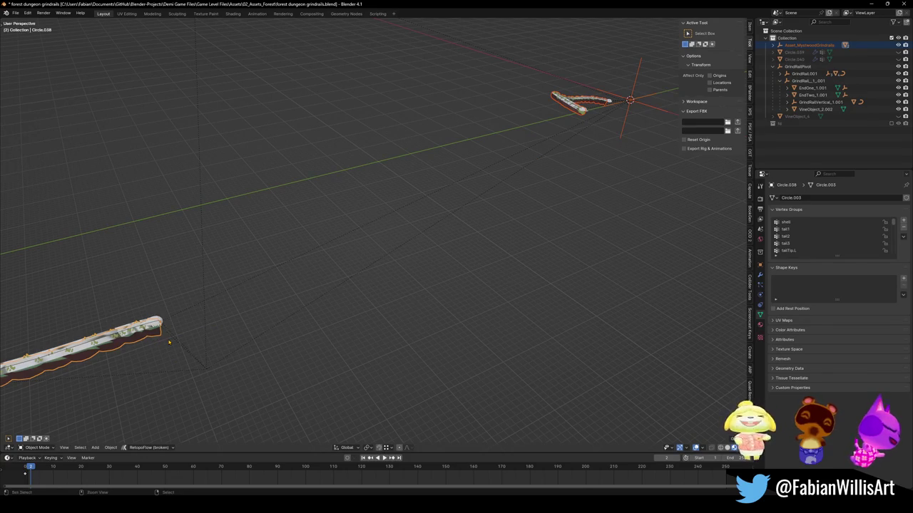
key(ctrl+shift+e)
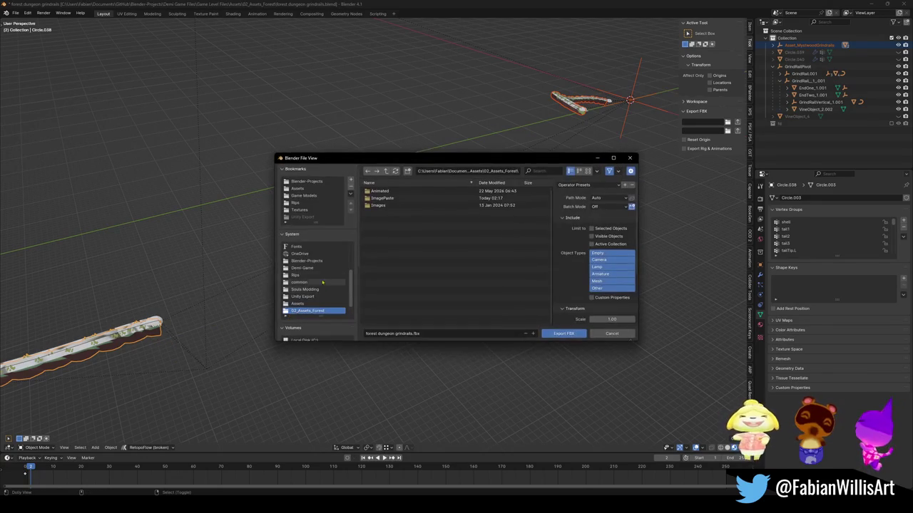
Apply the Unity export preset and browse to 3DModels\Game Models\Kingdom2_Forest\Meshes
click(586, 186)
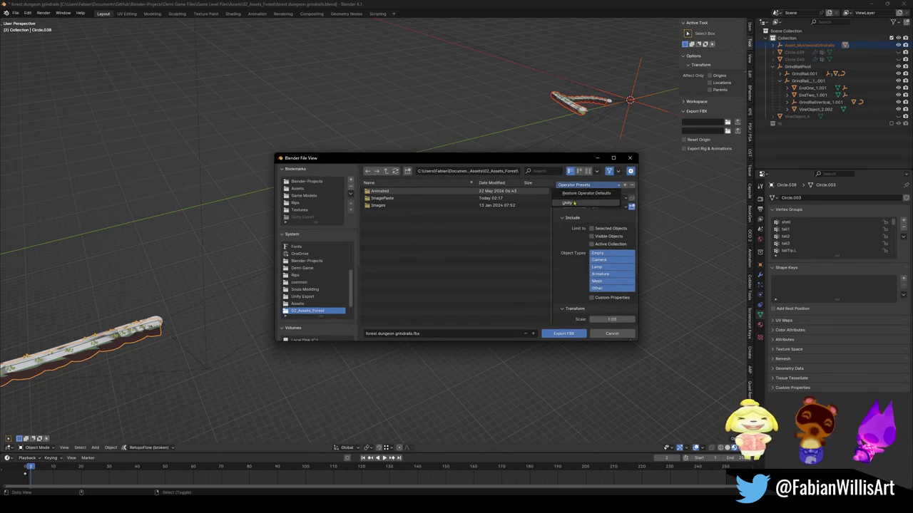
click(574, 204)
click(303, 194)
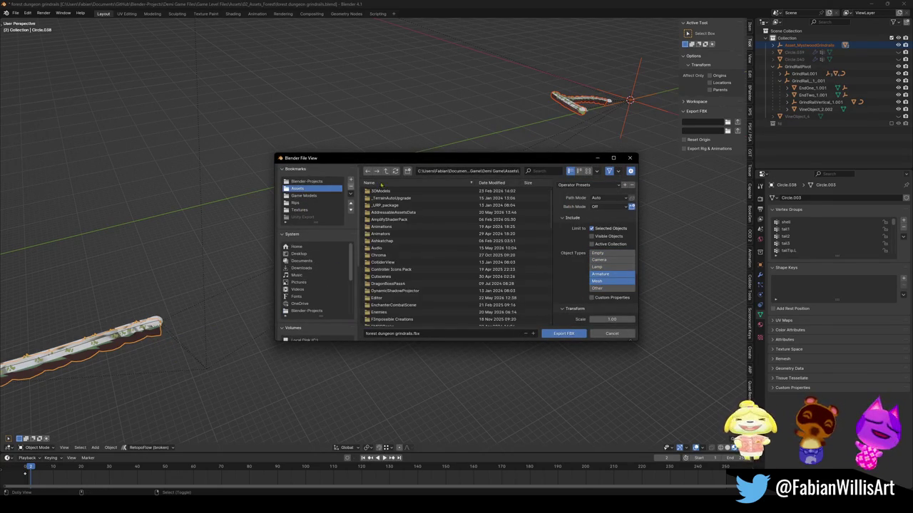
click(392, 192)
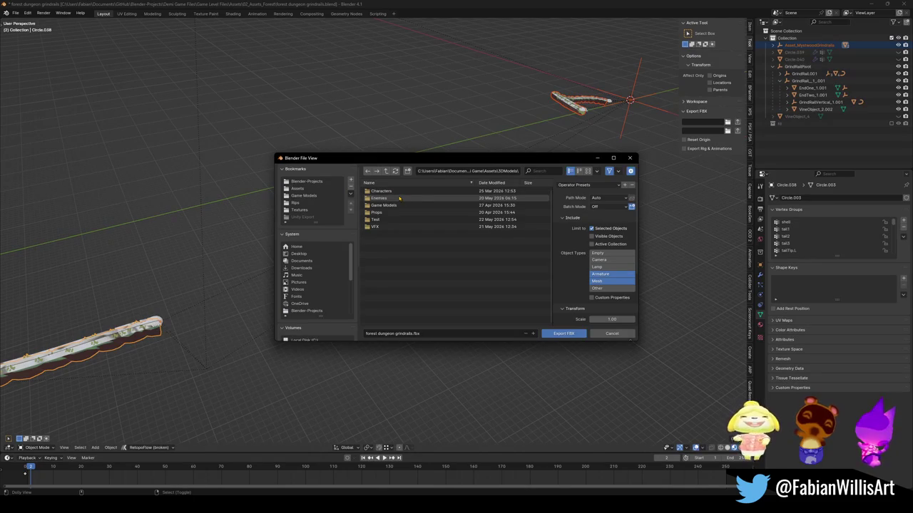
click(410, 206)
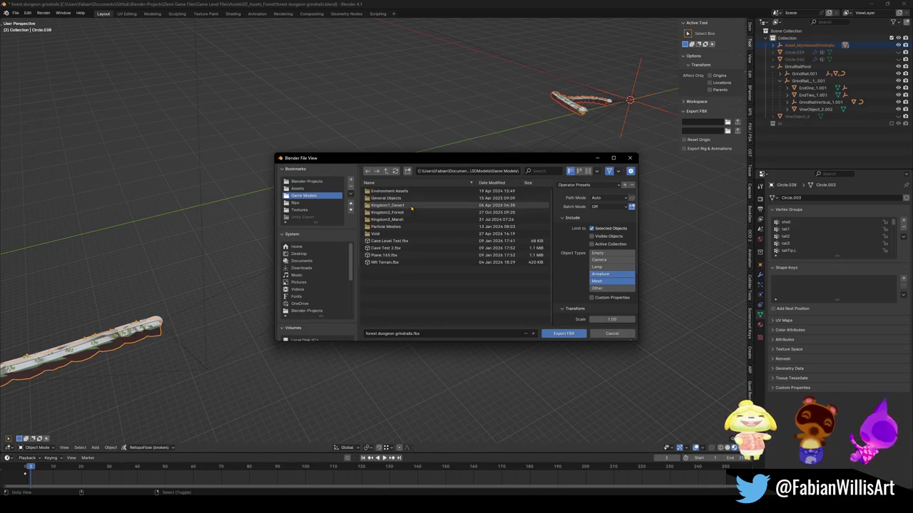
click(412, 213)
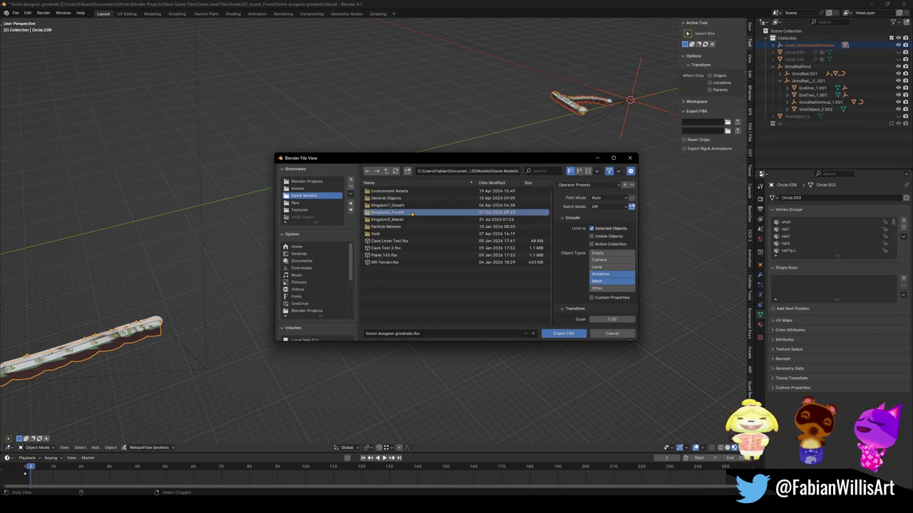
double_click(412, 213)
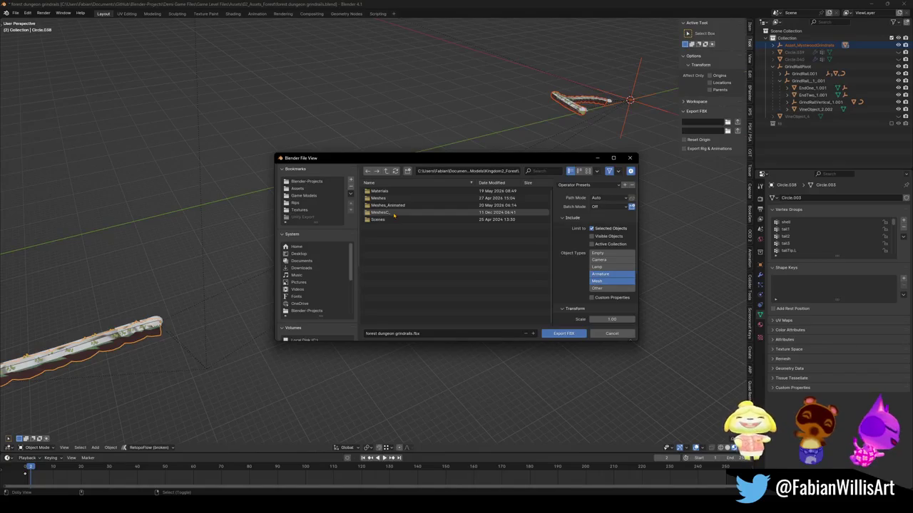
double_click(396, 198)
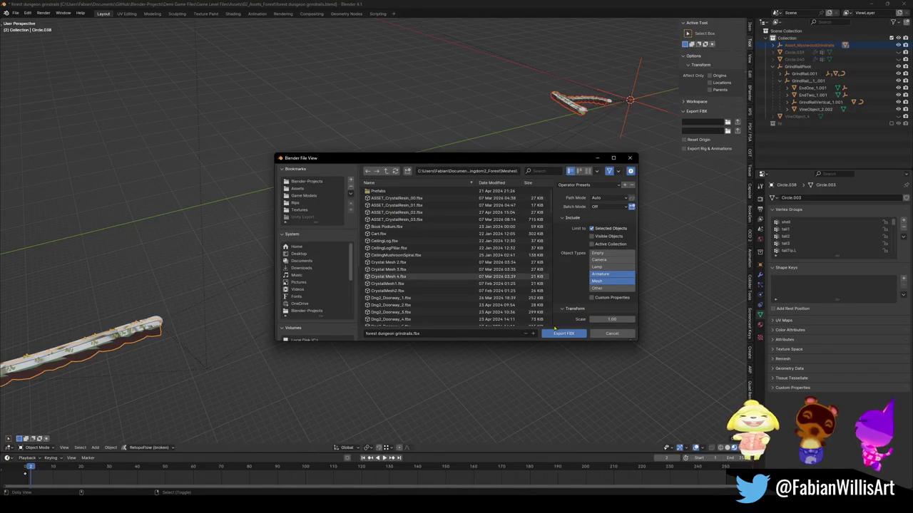
Name the file Asset_MystwoodGrindrails.fbx, include Empty objects, and export the FBX
click(385, 334)
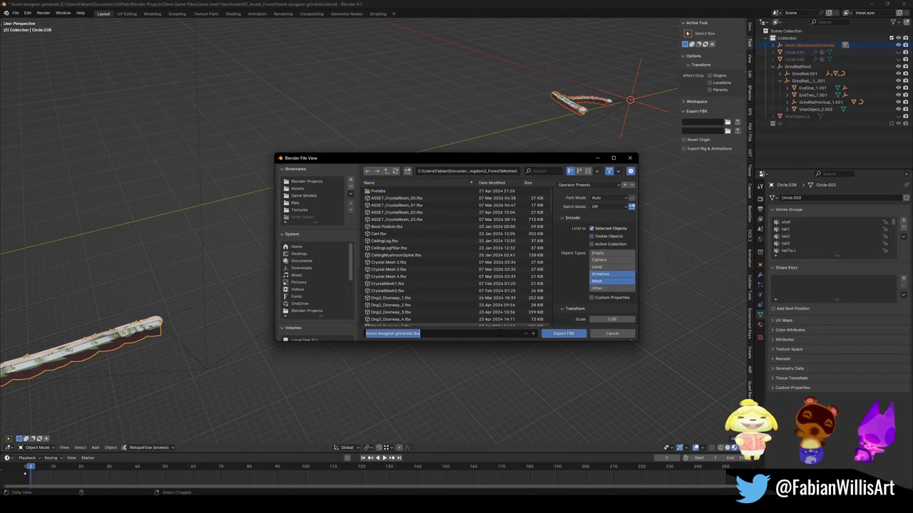
text(Asset_MystwoodGrindrails)
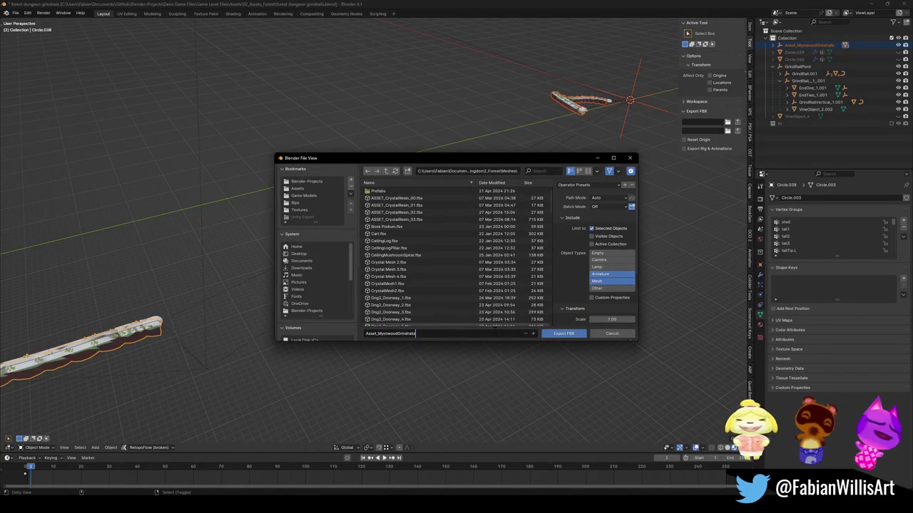
key(Return)
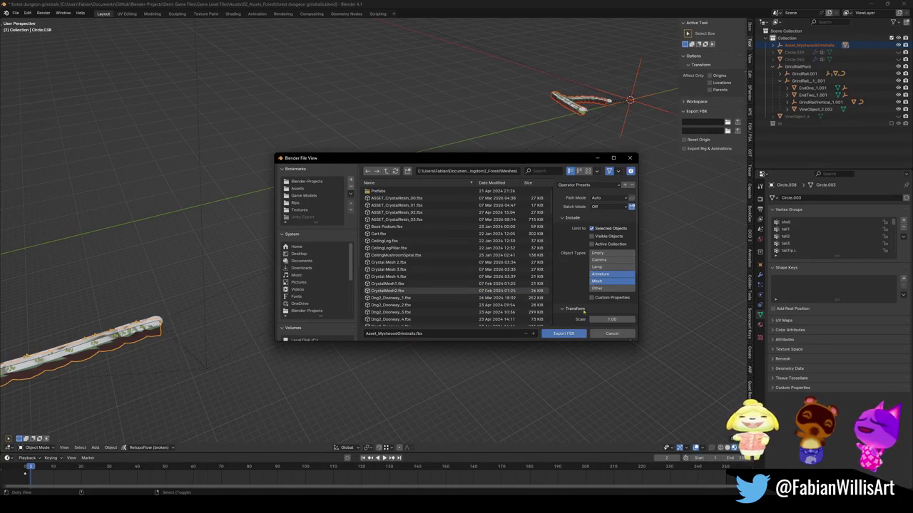
shift+click(607, 254)
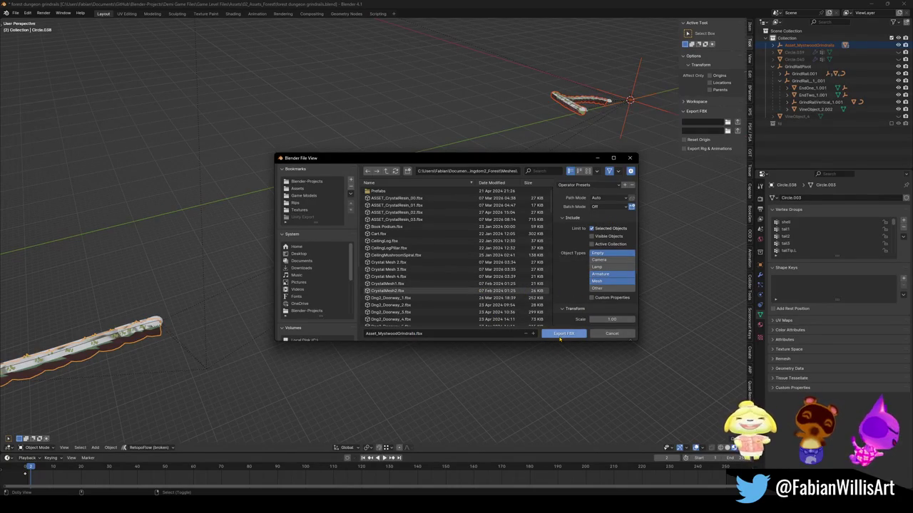
click(560, 336)
scroll(585, 470, up, 1)
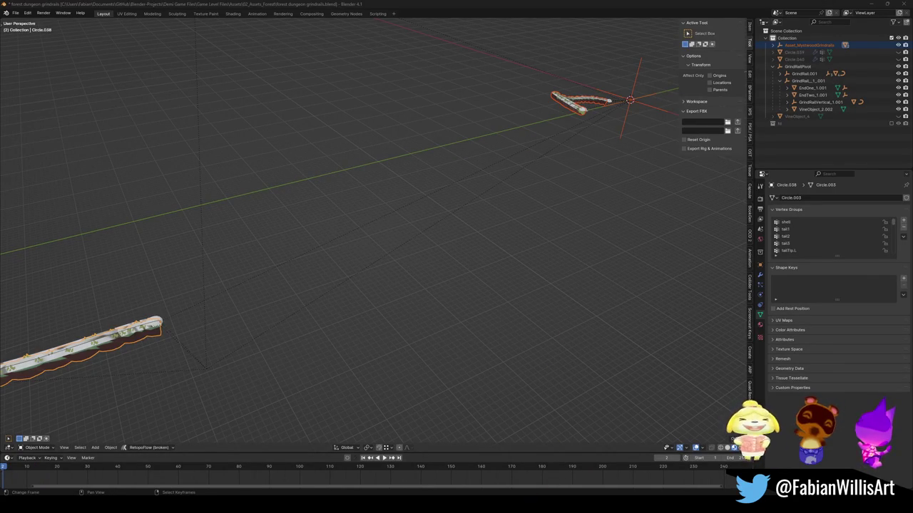
key(alt+Tab)
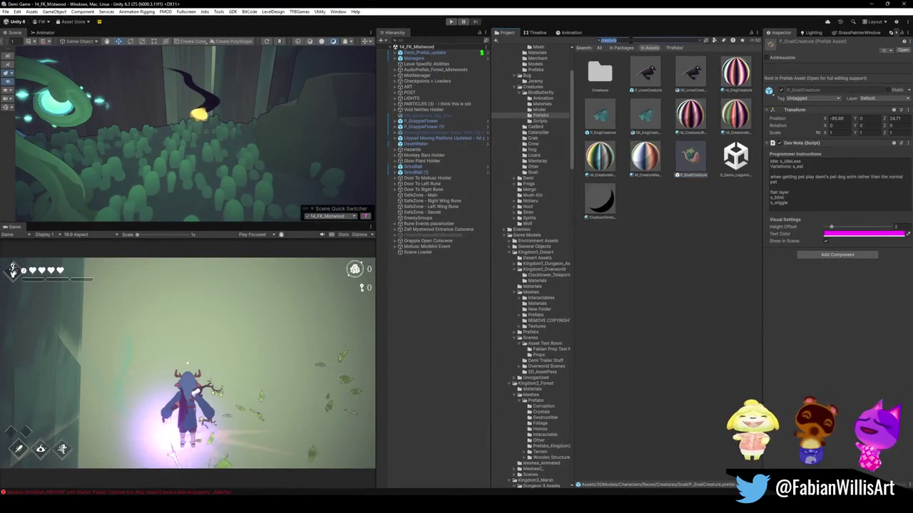
Find Asset_MystwoodGrindrails in the Project window, drag it into the Hierarchy, and frame it
click(642, 40)
key(ctrl+v)
click(595, 75)
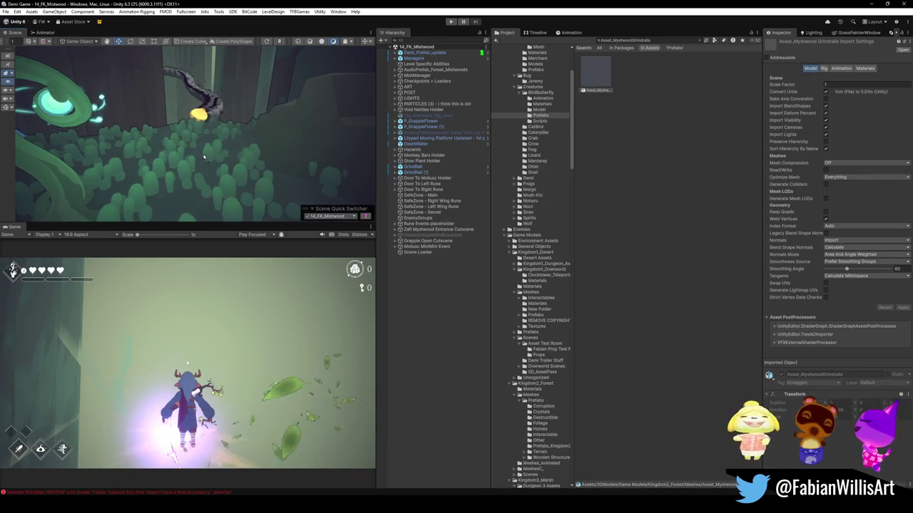
drag(217, 155, 219, 154)
key(f)
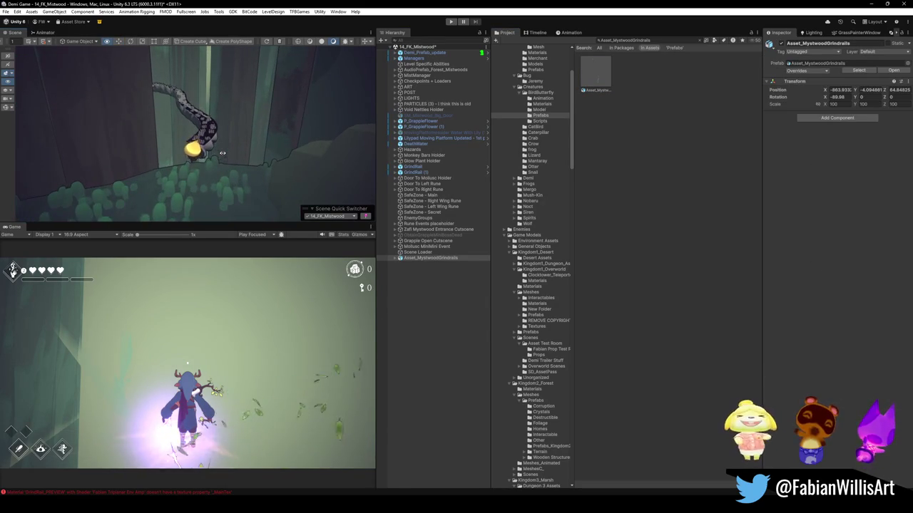